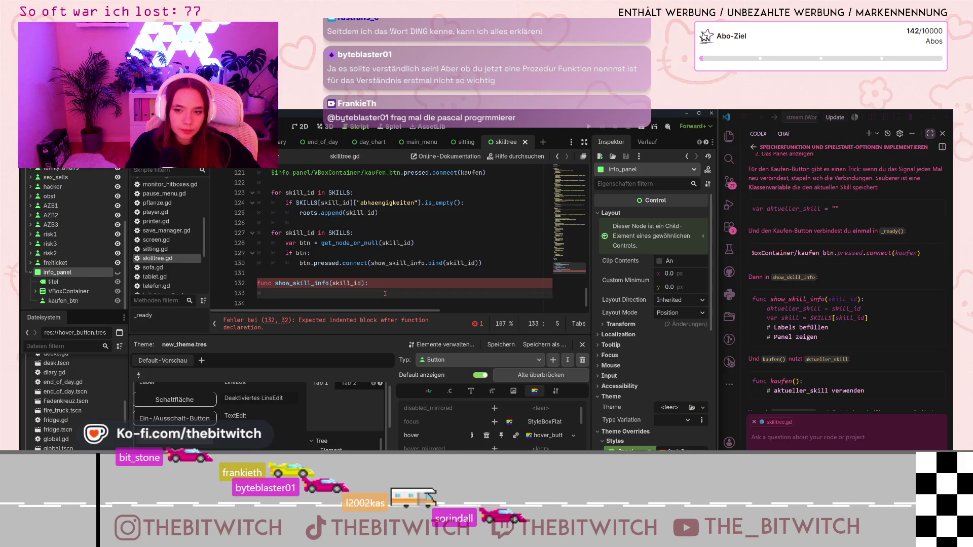
- Add 'aktueller_skill = skill_id' and 'var skill = SKILLS[skill_id]' to show_skill_info, then switch to end_of_day
type("r_sk")
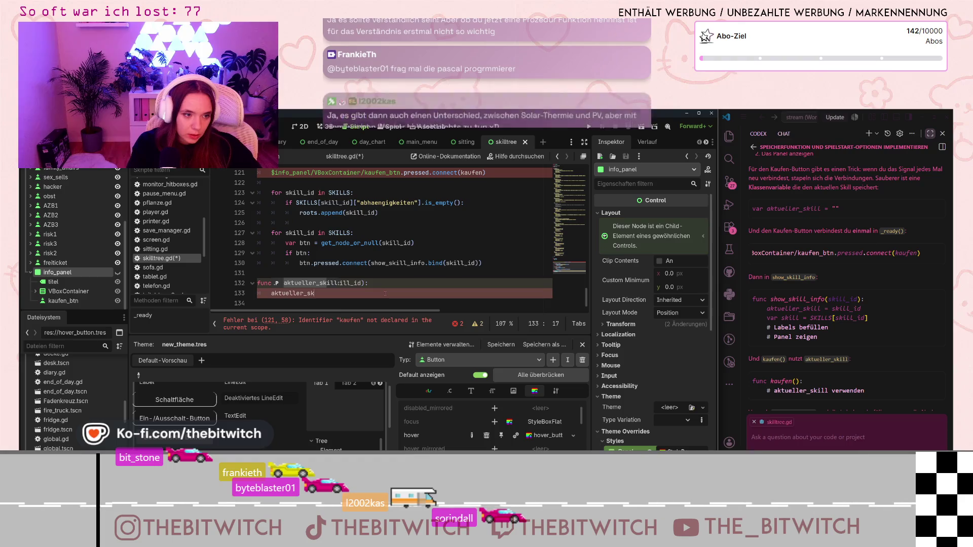
type("ill = skill_id")
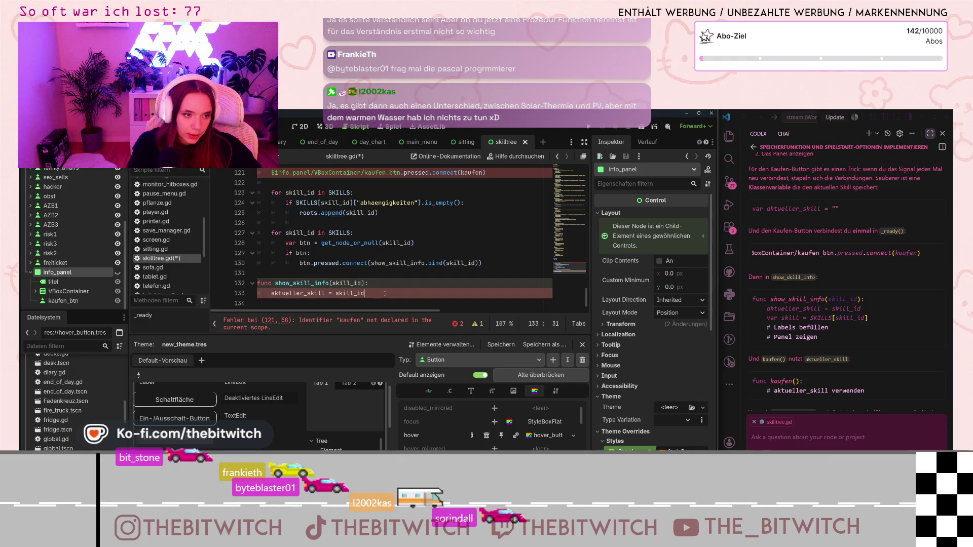
key("Return")
key("Return")
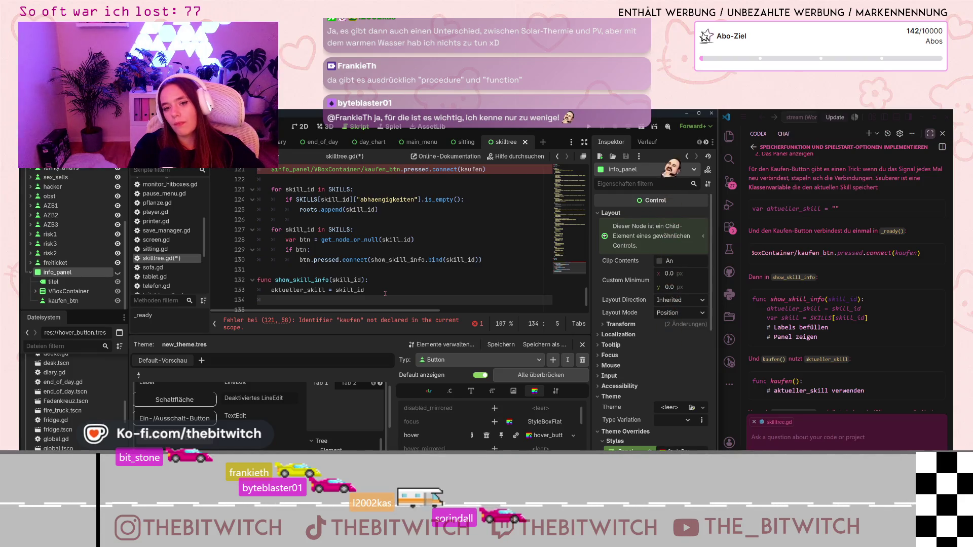
type("var skil")
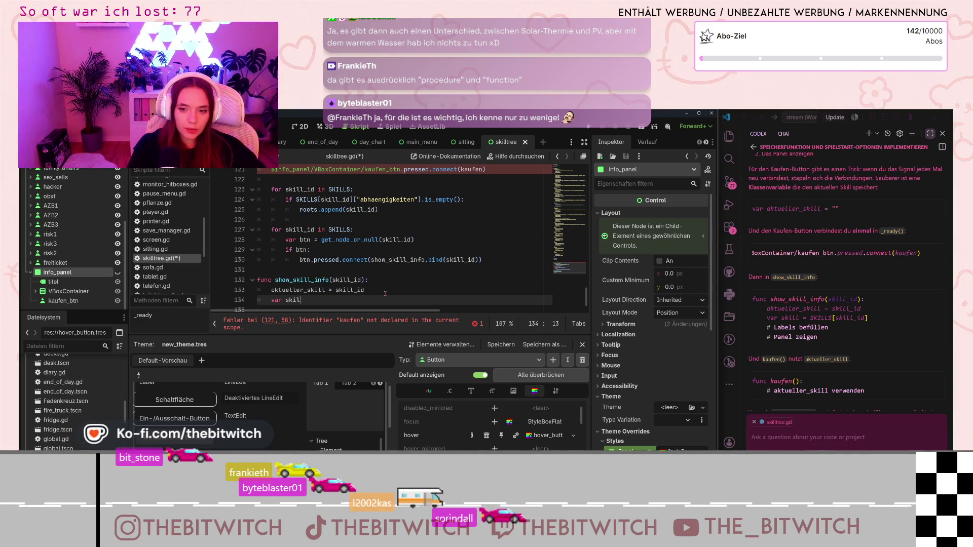
type("=  SKILLS[")
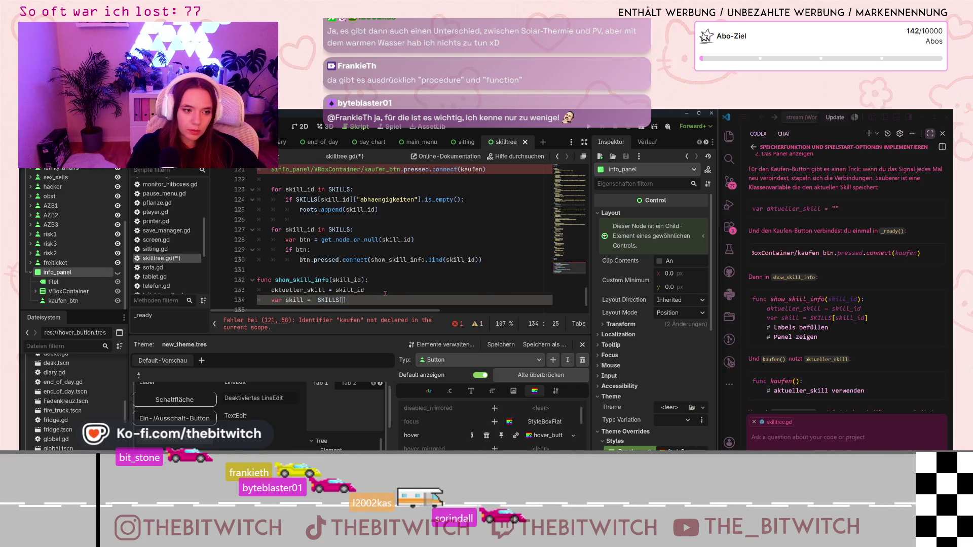
type("[")
type("sk")
type("_od")
type("id")
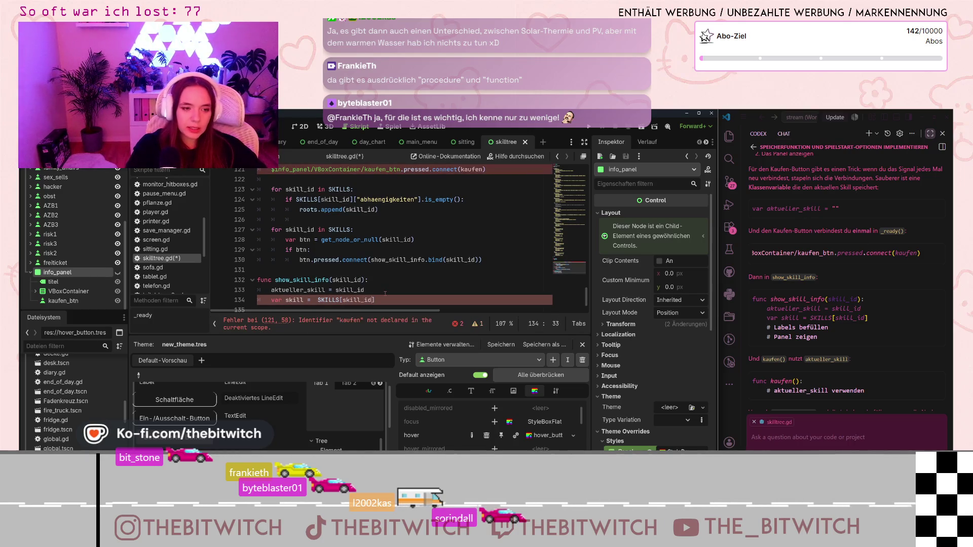
key("Up")
key("Up")
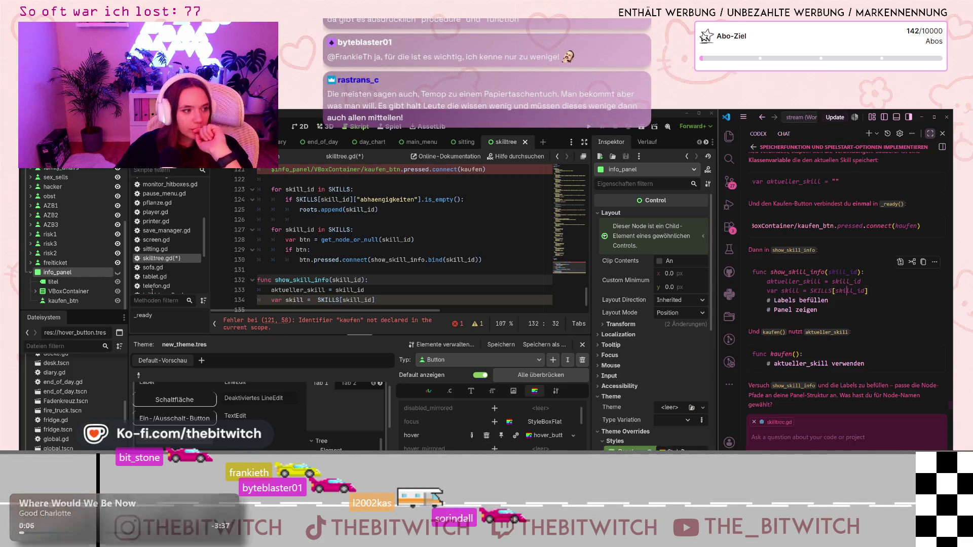
left_click(317, 142)
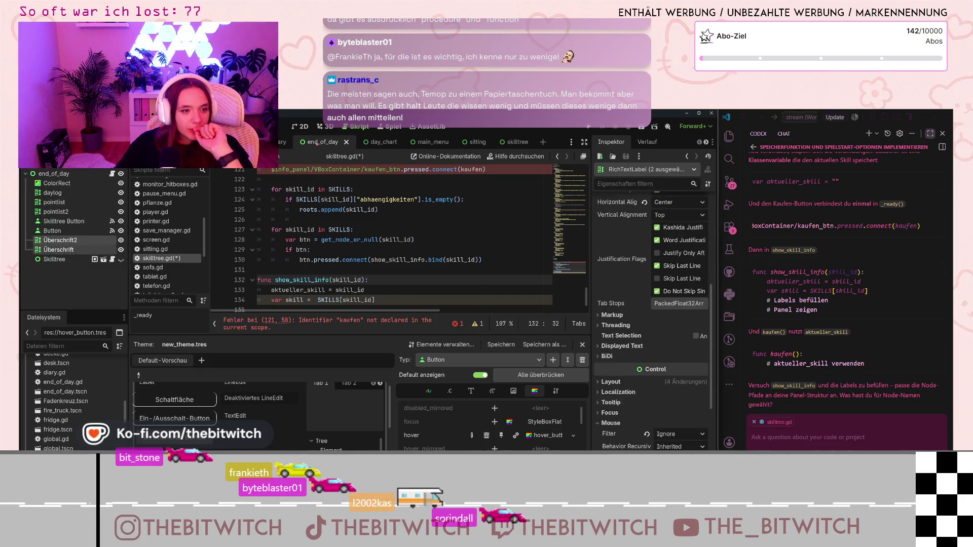
- Open end_of_day.gd from the Scripts list and scroll down to its generate_stats code
scroll(157, 222, "up", 5)
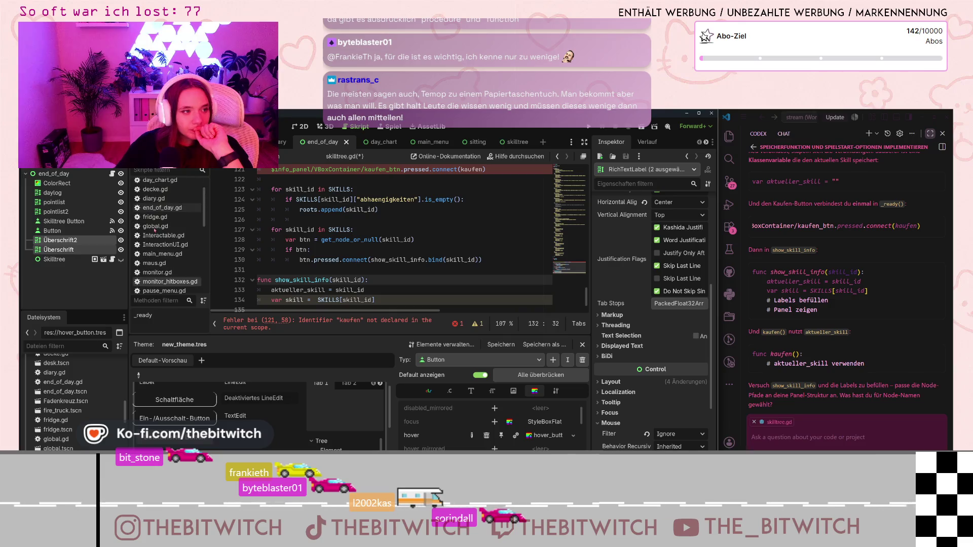
left_click(161, 208)
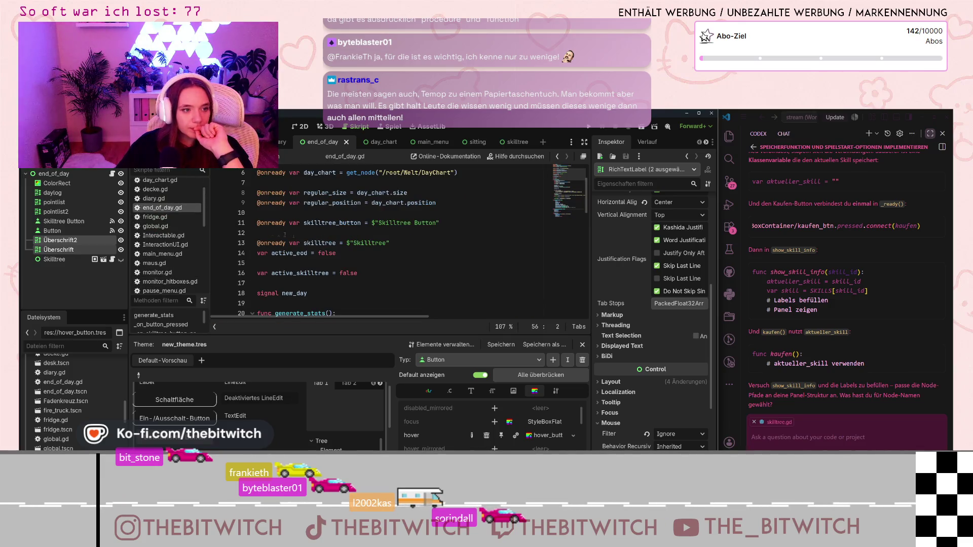
scroll(259, 250, "down", 4)
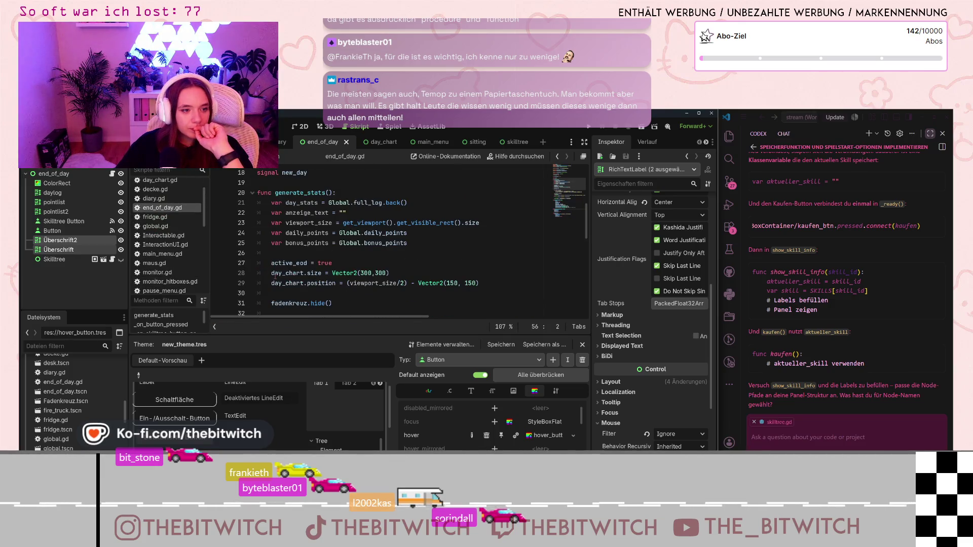
scroll(276, 279, "down", 2)
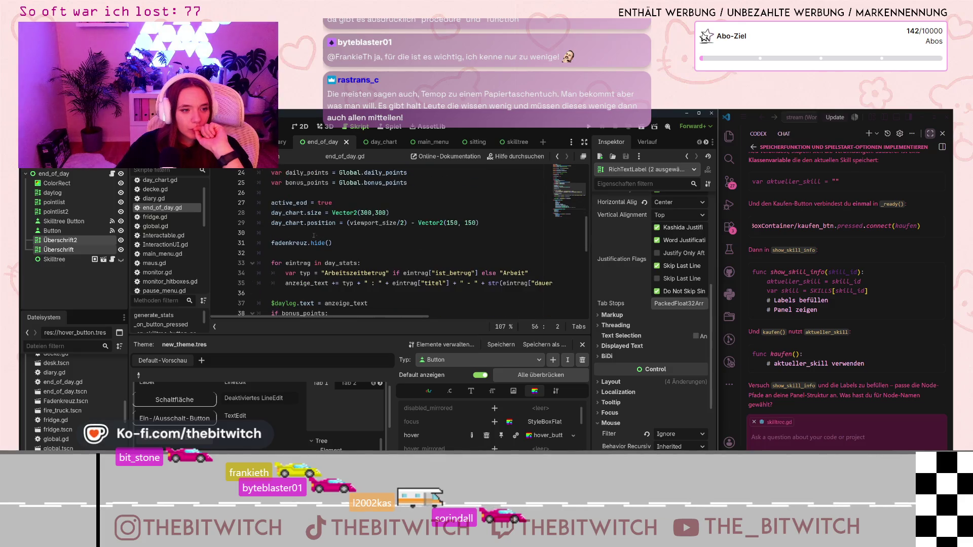
- Inspect the for eintrag loop and the $daylog.text = anzeige_text line in end_of_day.gd
left_click_drag(271, 264, 386, 273)
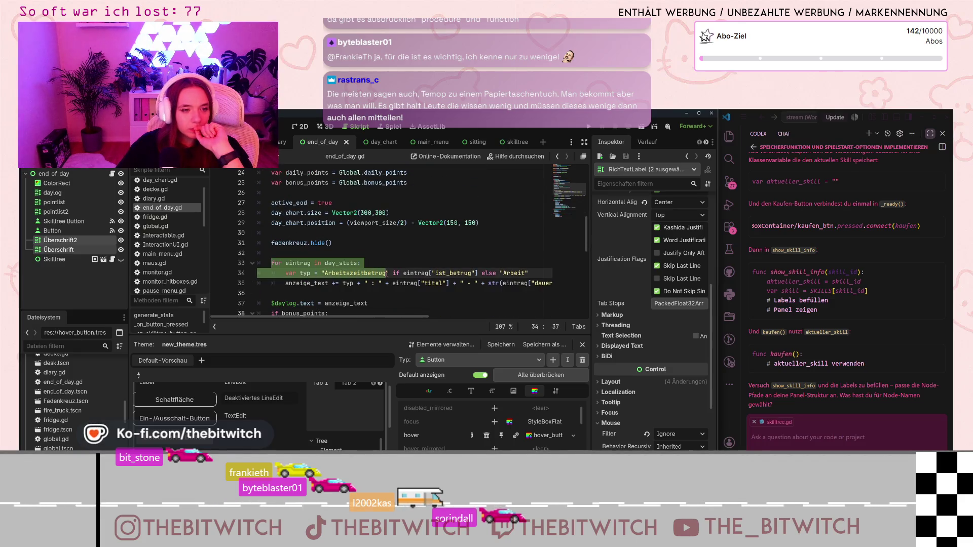
key("Up")
key("Up")
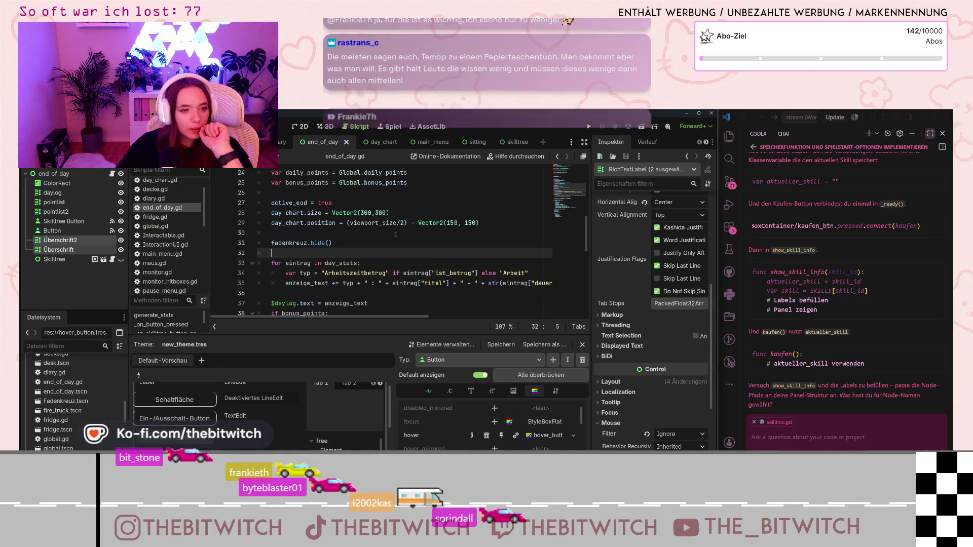
scroll(394, 236, "down", 3)
scroll(392, 244, "down", 4)
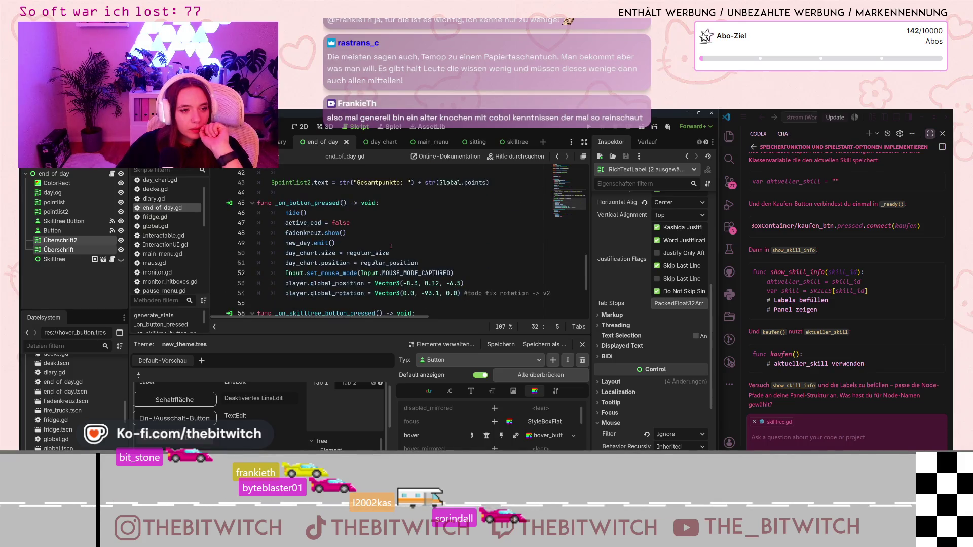
scroll(390, 251, "up", 6)
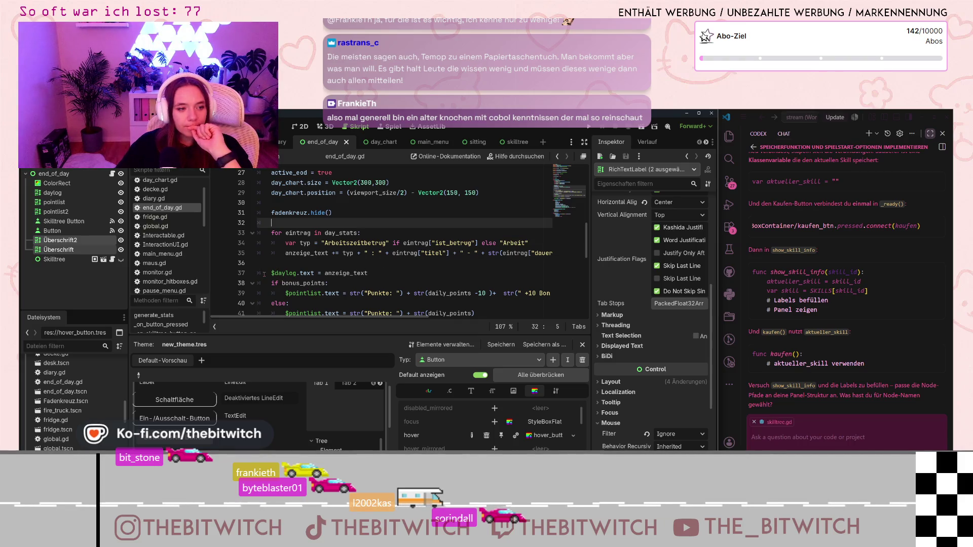
scroll(264, 274, "down", 1)
left_click_drag(271, 243, 368, 244)
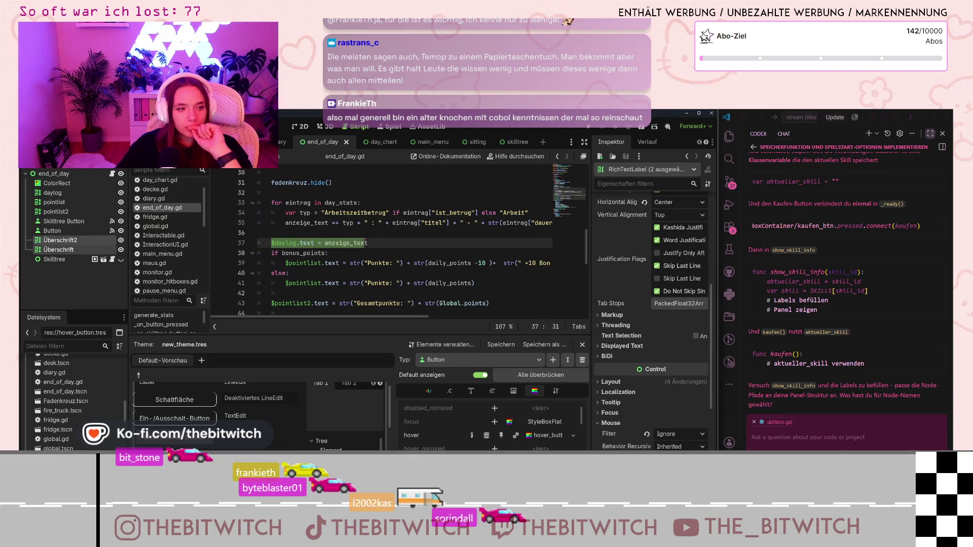
left_click_drag(271, 243, 371, 242)
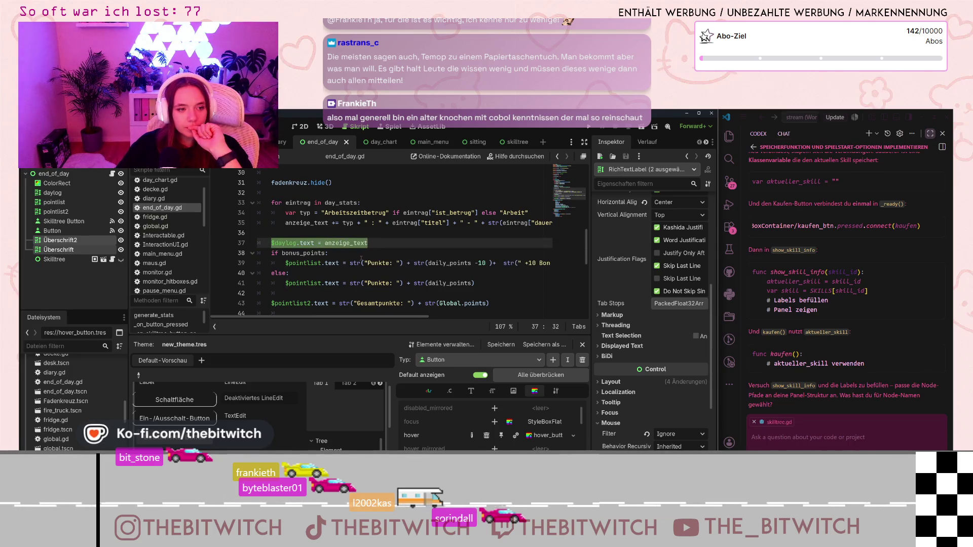
left_click(361, 263)
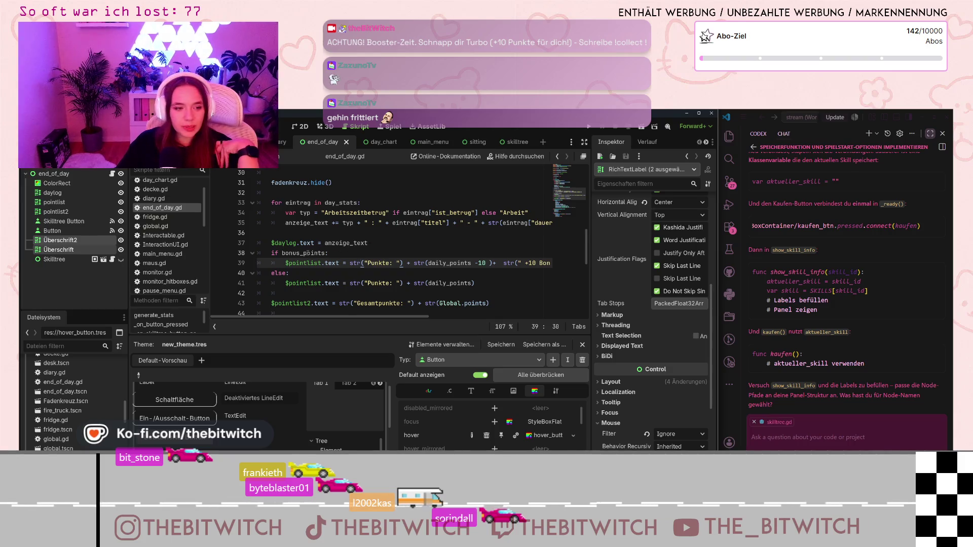
- Review the $daylog.text line in end_of_day.gd and select its stats loop lines
scroll(308, 251, "down", 2)
scroll(308, 257, "up", 4)
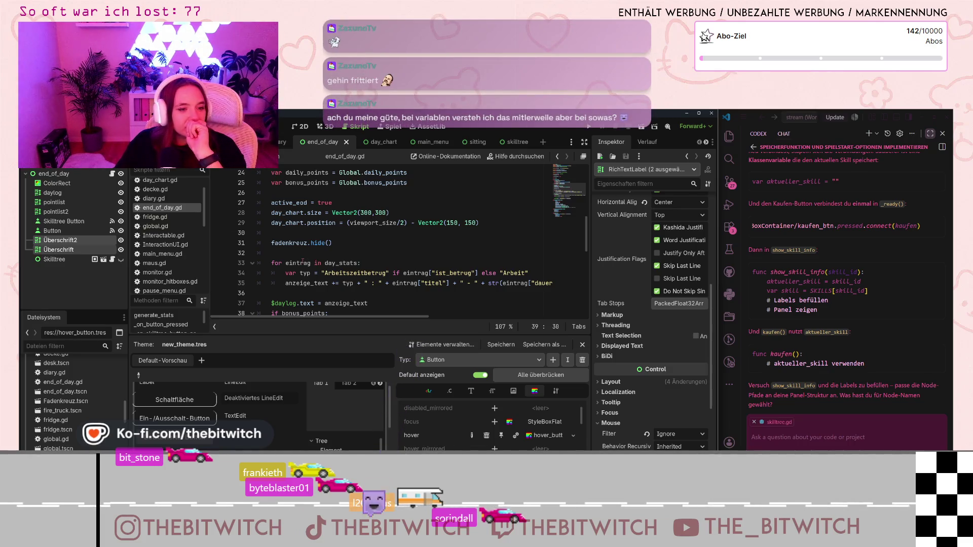
scroll(302, 261, "down", 2)
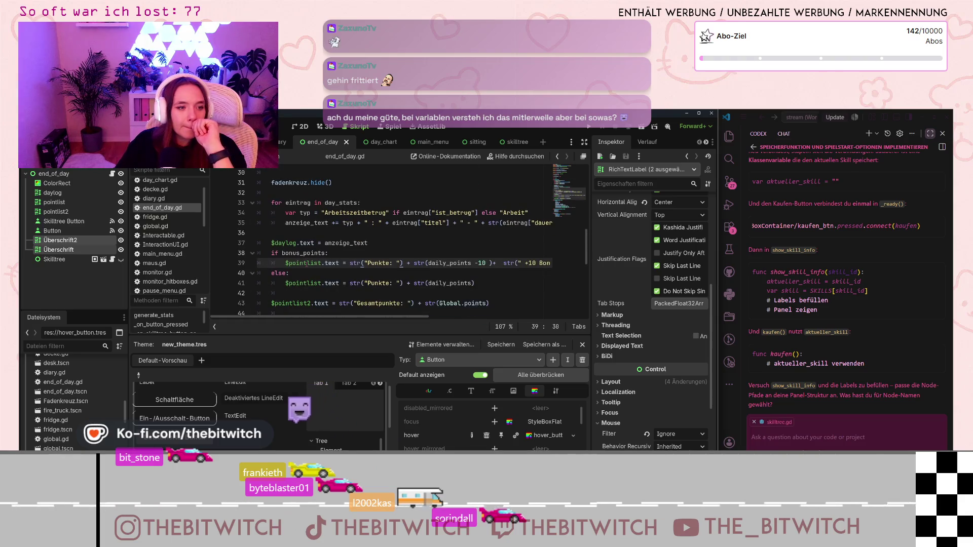
left_click_drag(272, 243, 384, 243)
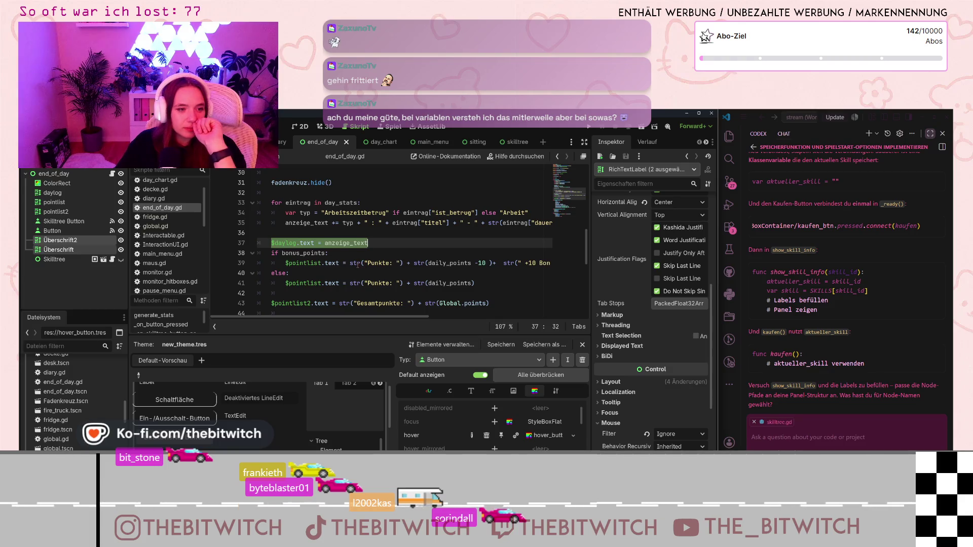
scroll(366, 255, "up", 3)
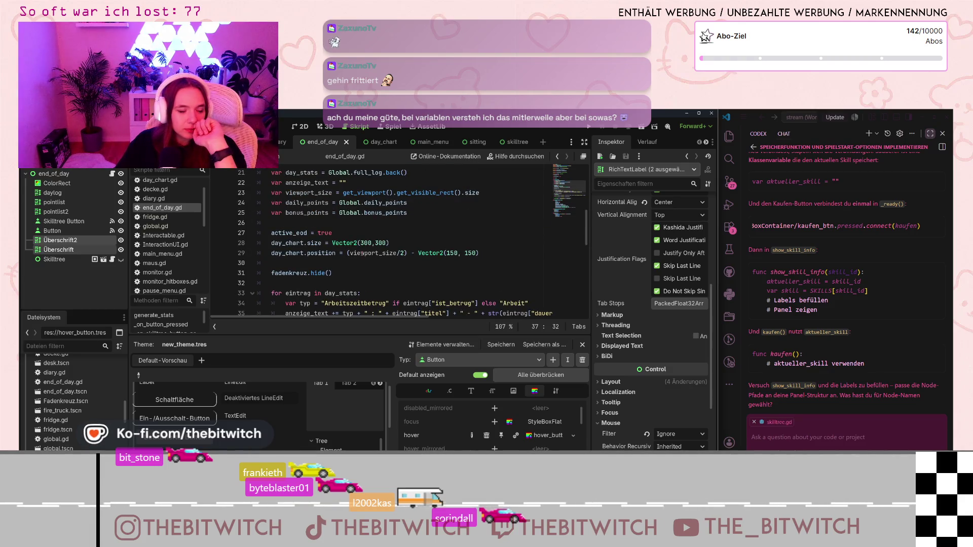
scroll(366, 253, "down", 3)
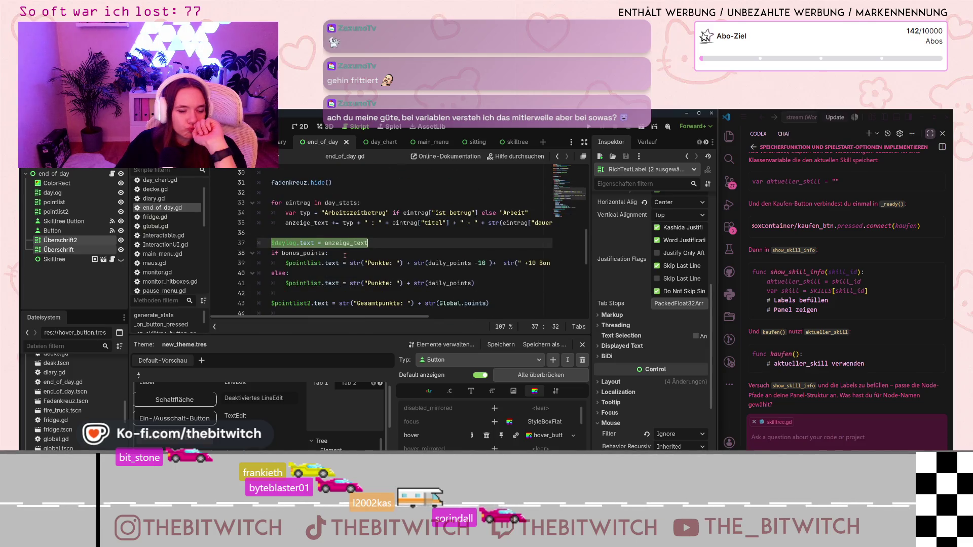
scroll(344, 255, "up", 1)
scroll(345, 256, "up", 1)
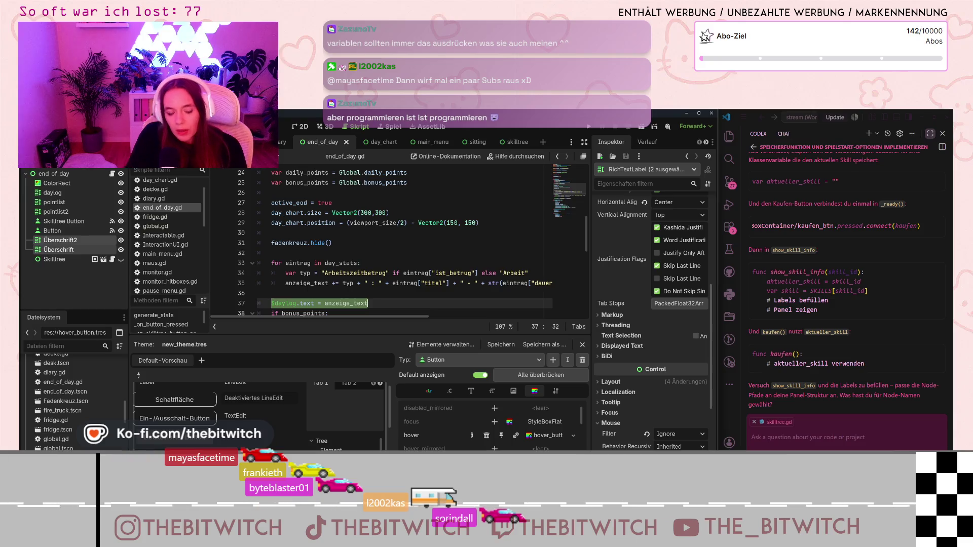
left_click(382, 303)
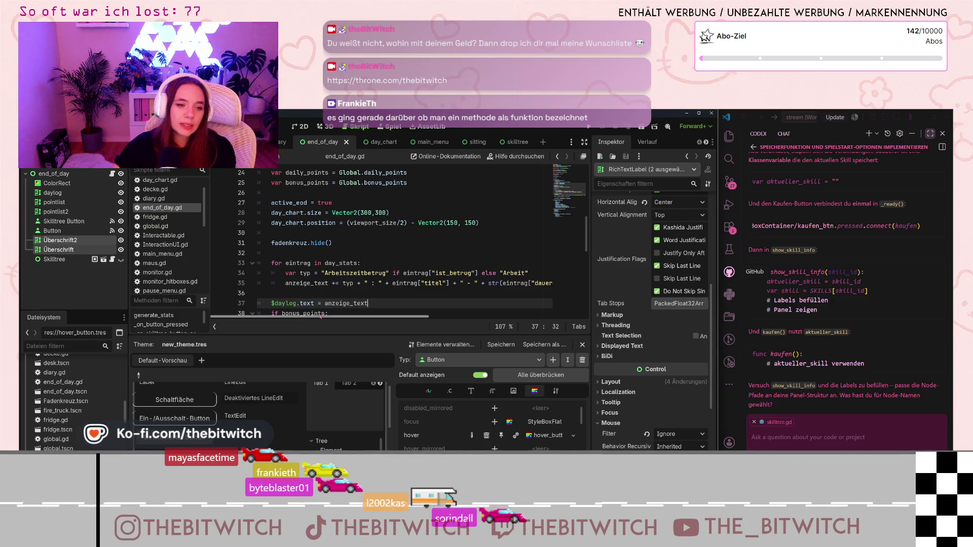
mouse_move(323, 318)
left_mouse_down()
mouse_move(412, 325)
mouse_move(307, 312)
left_mouse_up()
mouse_move(270, 262)
left_mouse_down()
mouse_move(460, 283)
mouse_move(434, 299)
left_mouse_up()
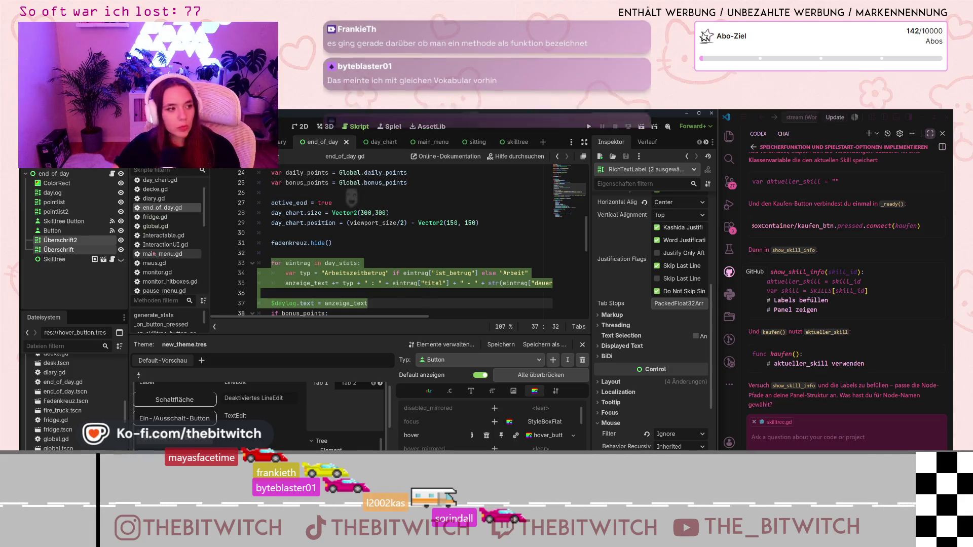
- Switch to the skilltree scene and open skilltree.gd from the Scripts list
left_click(506, 142)
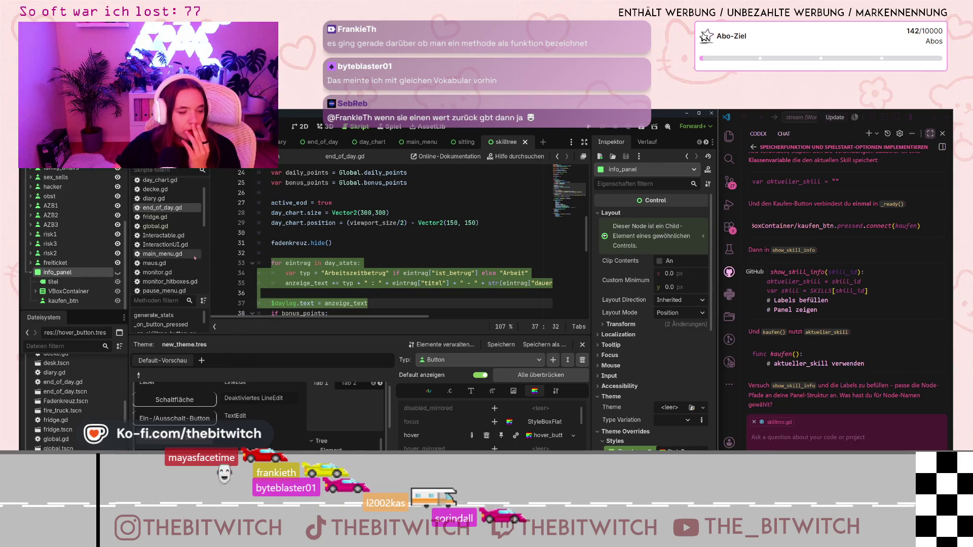
scroll(182, 241, "up", 2)
scroll(181, 242, "down", 5)
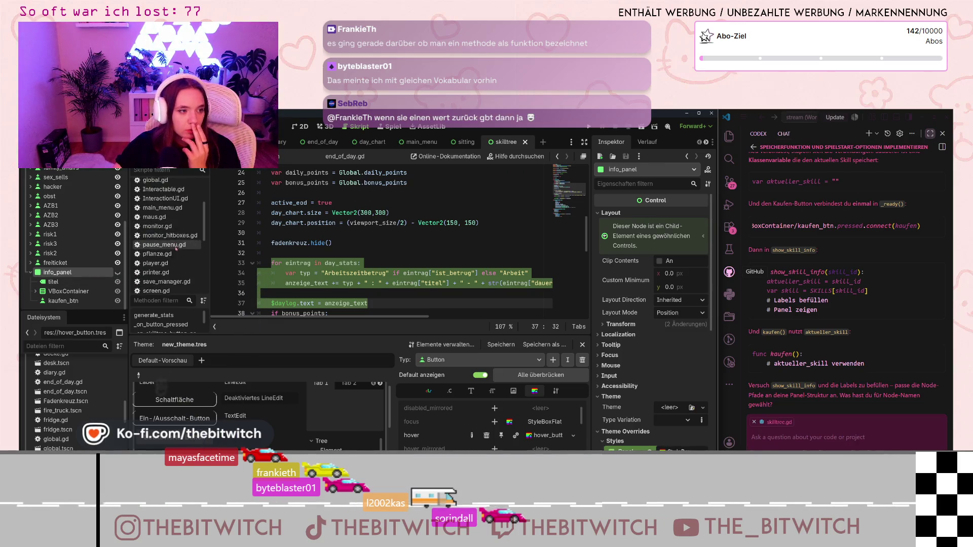
left_click(172, 267)
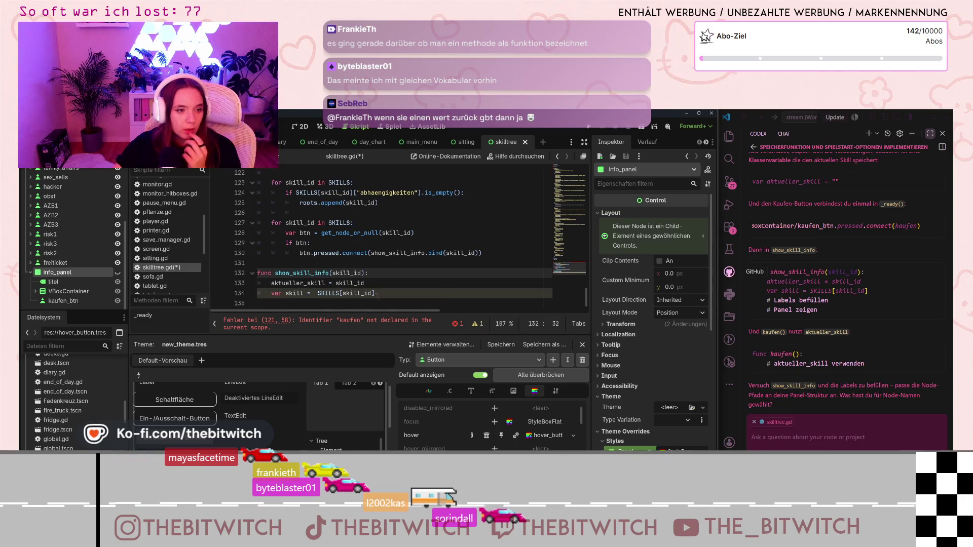
- Remove 'VBoxContainer/' from the $info_panel kaufen_btn node path on line 121
scroll(394, 301, "up", 4)
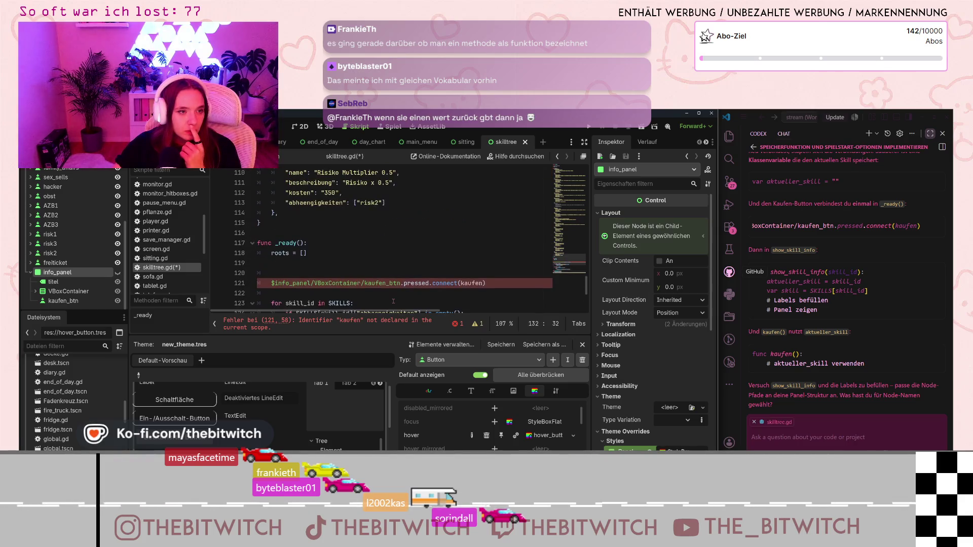
left_click(379, 286)
scroll(378, 287, "down", 4)
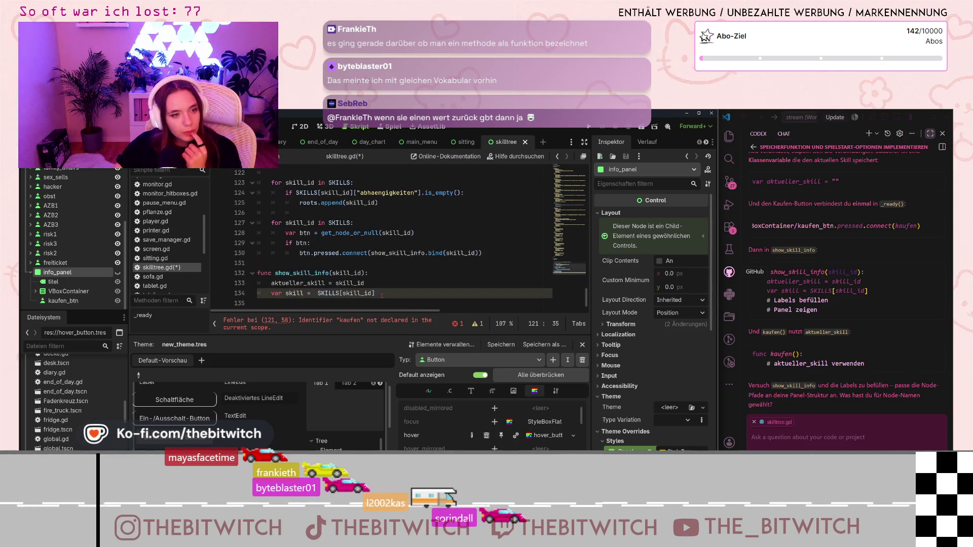
scroll(381, 296, "up", 3)
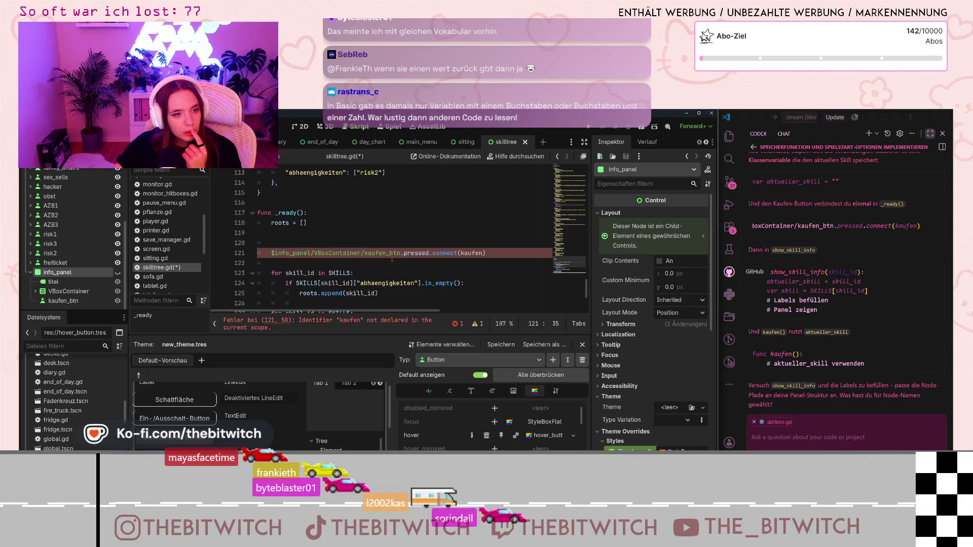
left_click(365, 252)
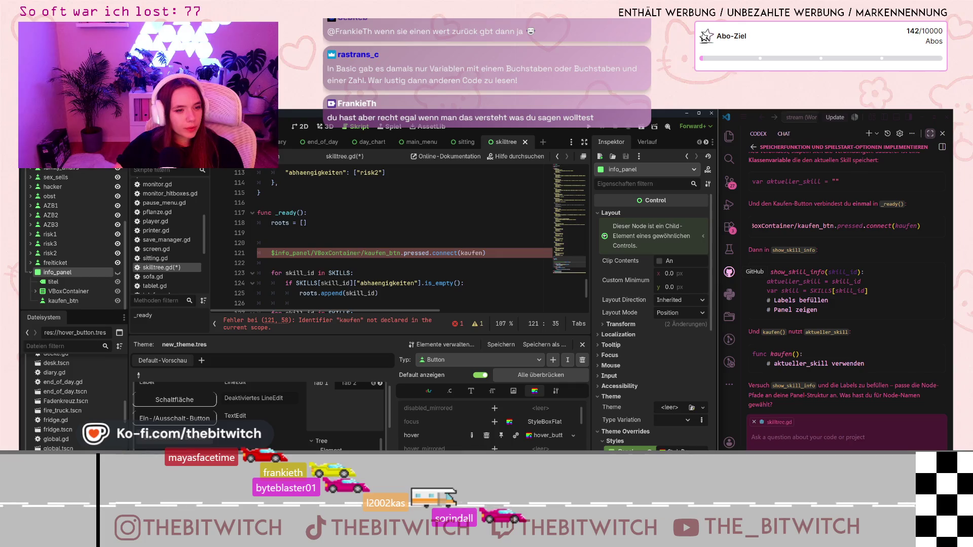
left_click(383, 253)
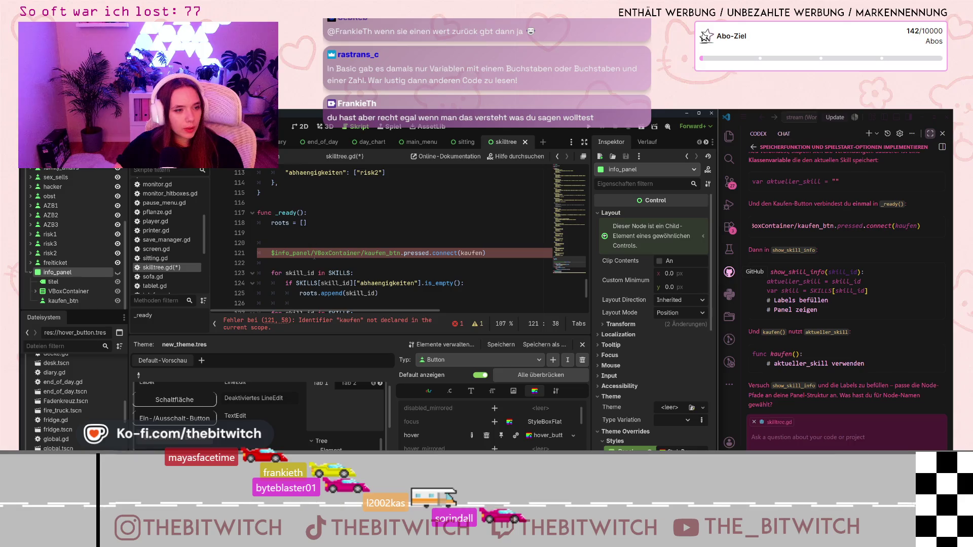
left_click_drag(364, 253, 314, 253)
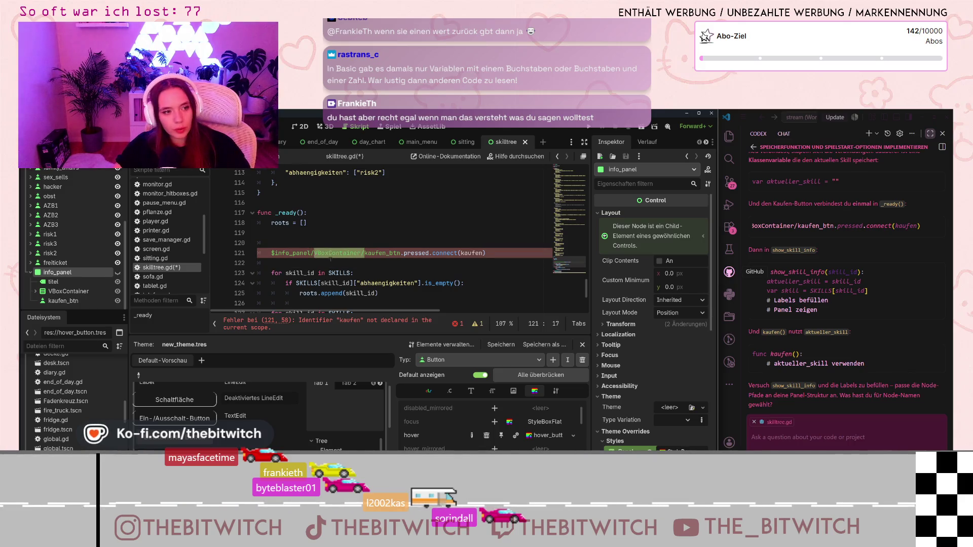
key("BackSpace")
left_click(353, 265)
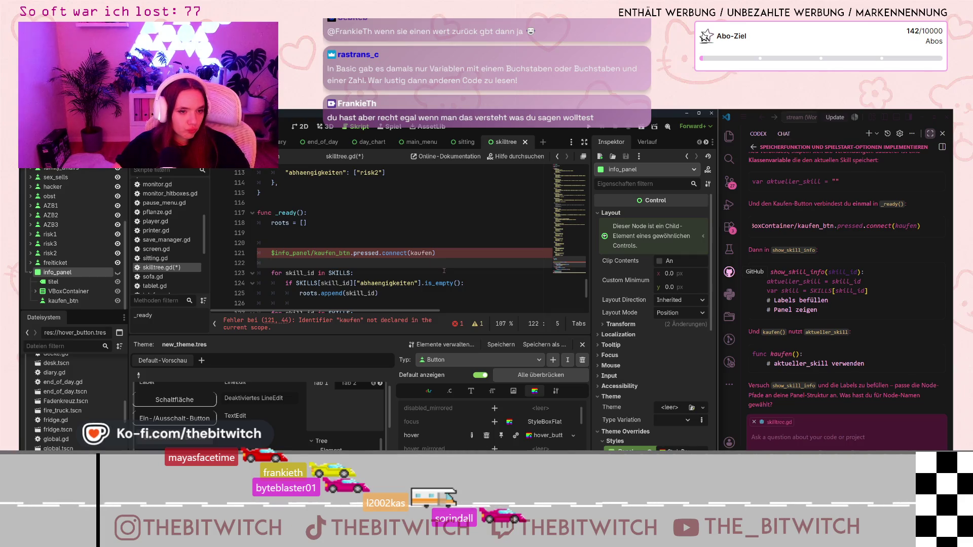
- Select the undeclared kaufen callback name in the pressed.connect call
left_click(418, 252)
double_click(412, 253)
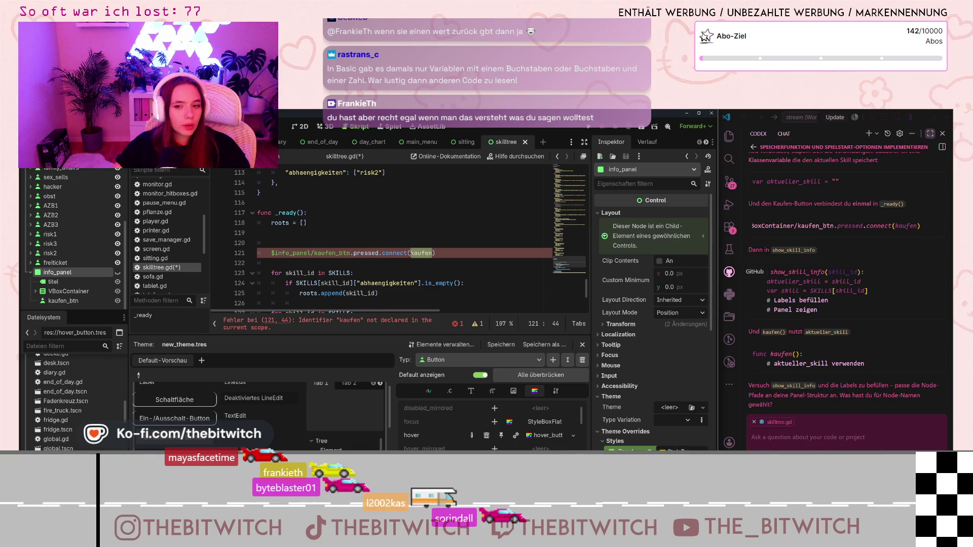
scroll(394, 253, "down", 3)
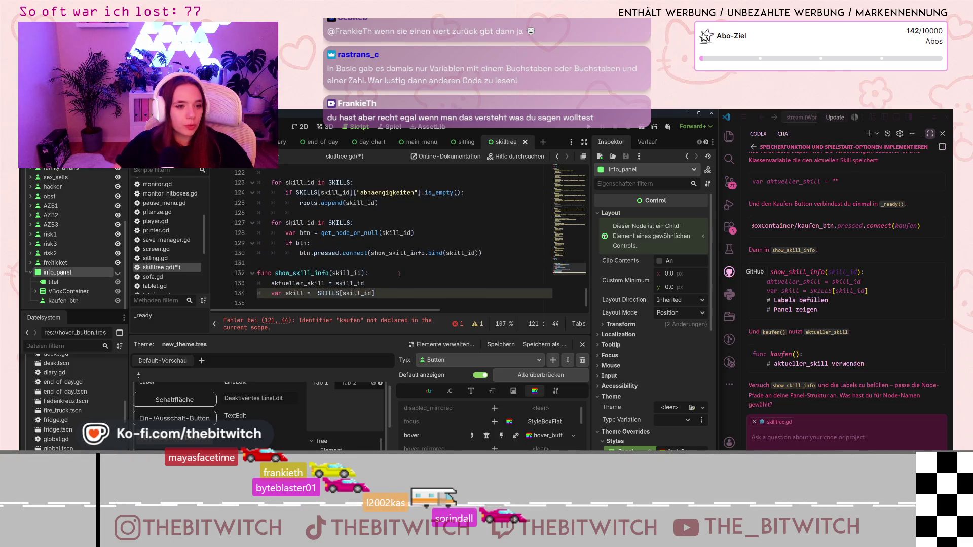
- Add a kaufen() function with a pass body below show_skill_info
left_click(395, 296)
key("Return")
key("Return")
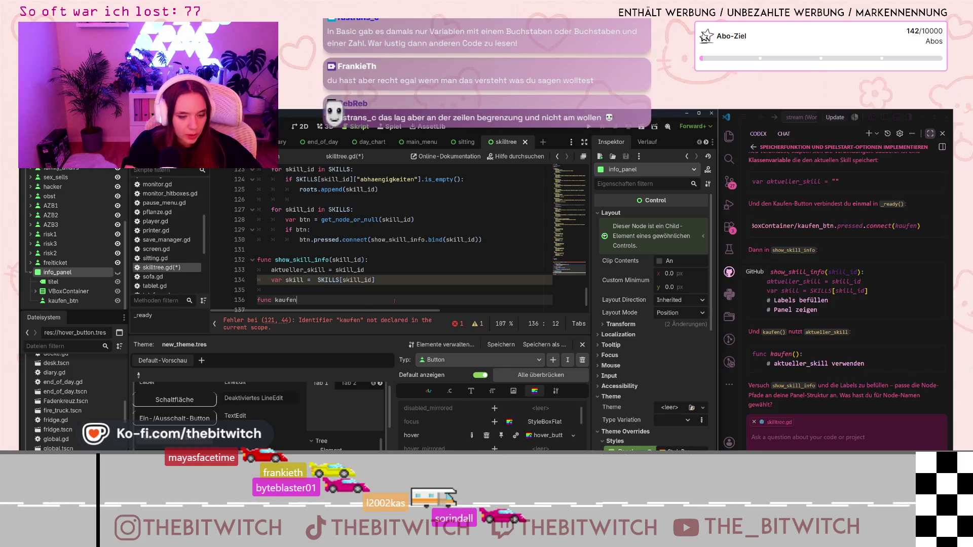
type("kaufen(")
key("End")
key("Return")
type("pass")
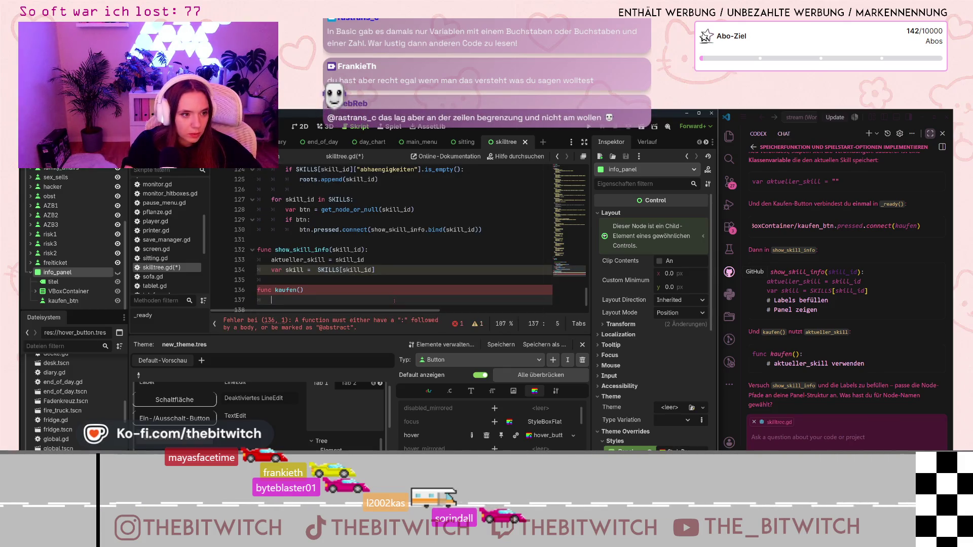
key("Up")
key("Up")
key("Up")
key("End")
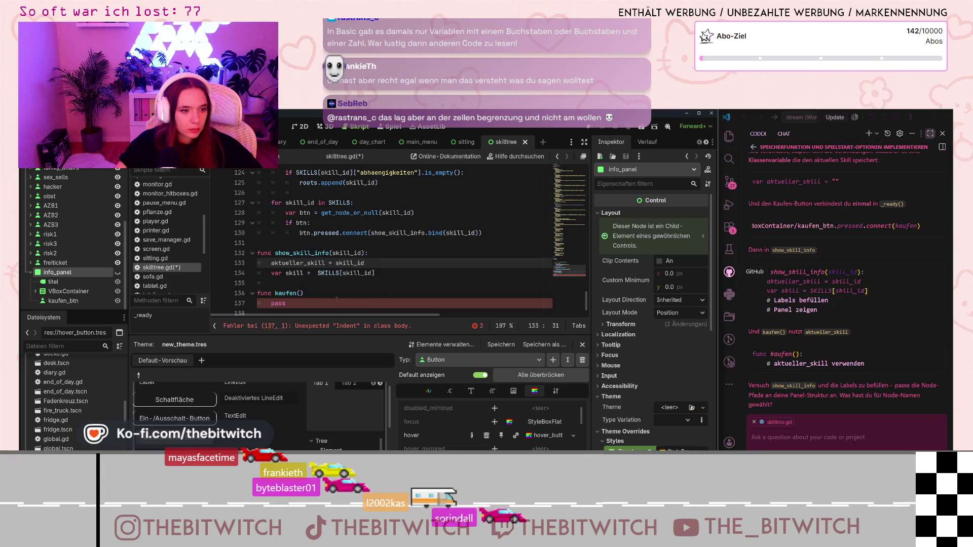
left_click(291, 304)
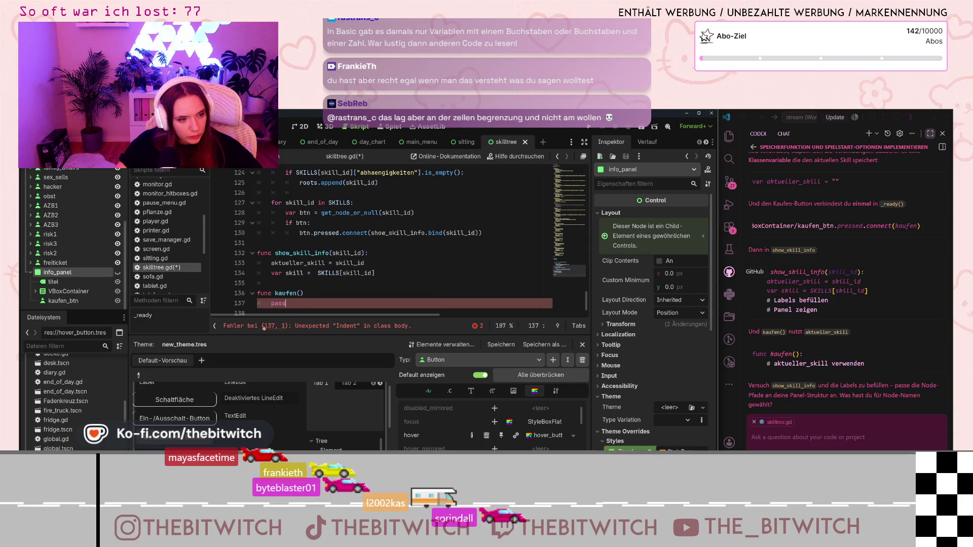
- Rewrite the malformed body so 'func kaufen():' has an indented pass line
scroll(355, 243, "down", 1)
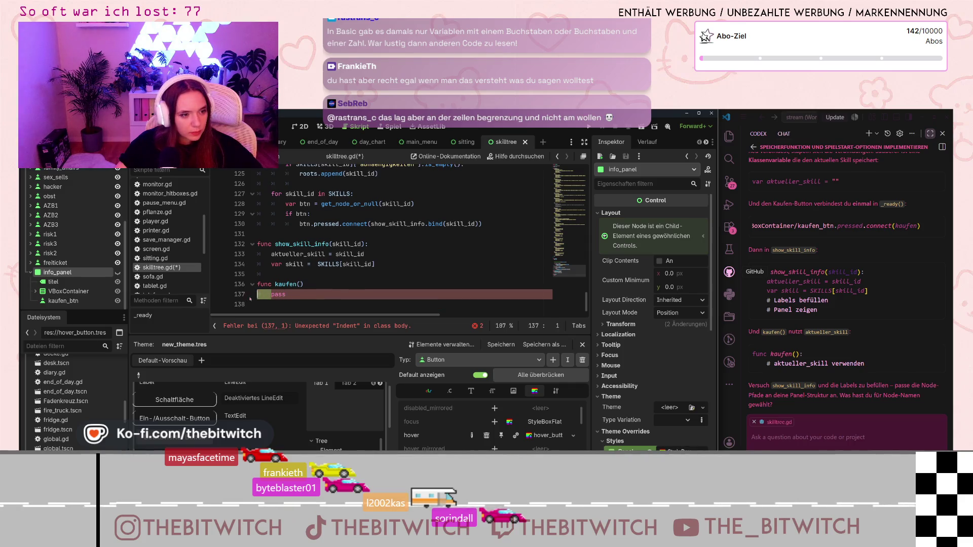
key("End")
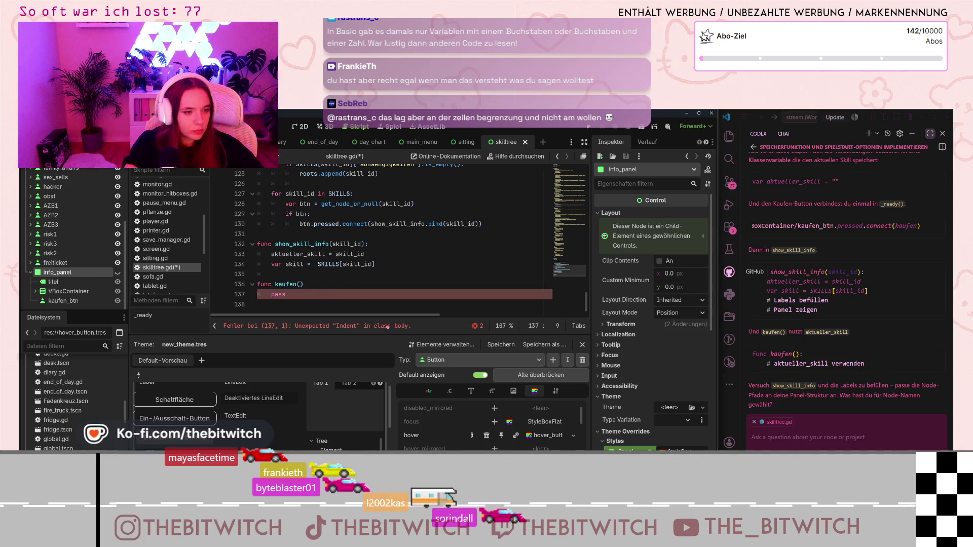
key("BackSpace")
key("BackSpace")
key("BackSpace")
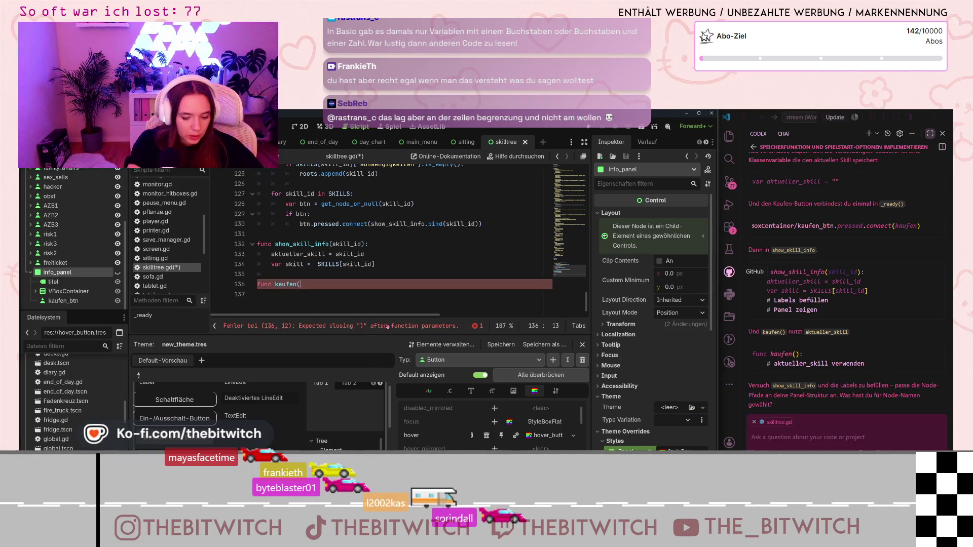
key("Return")
type("p")
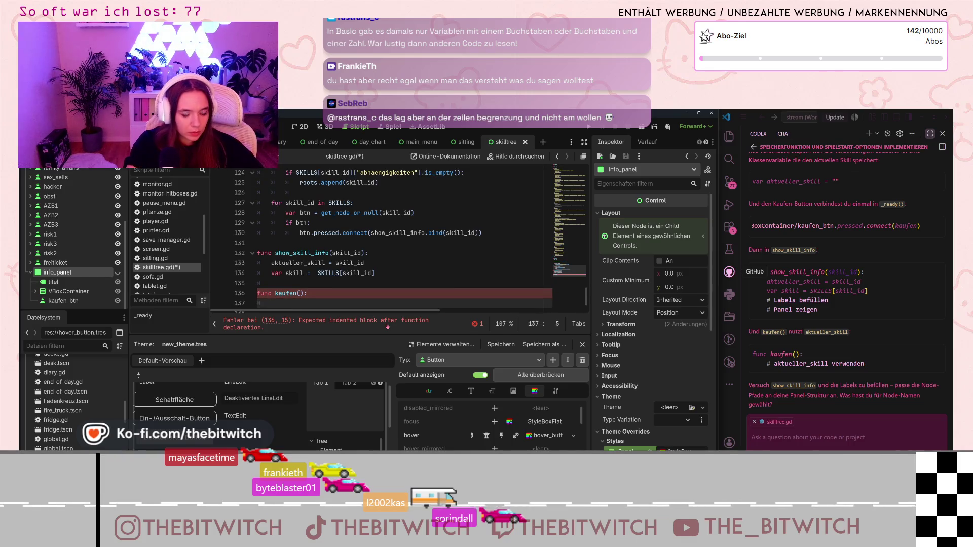
type("ass")
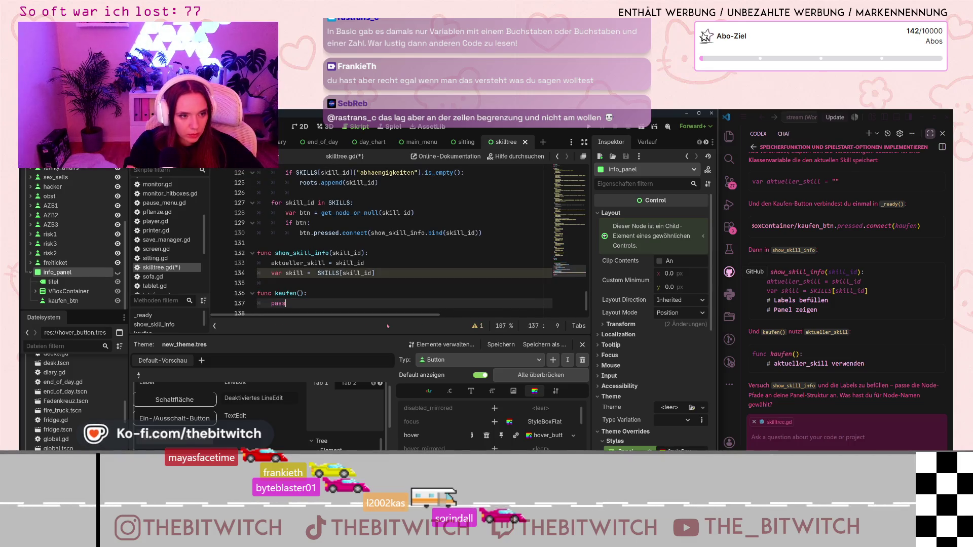
left_click(404, 273)
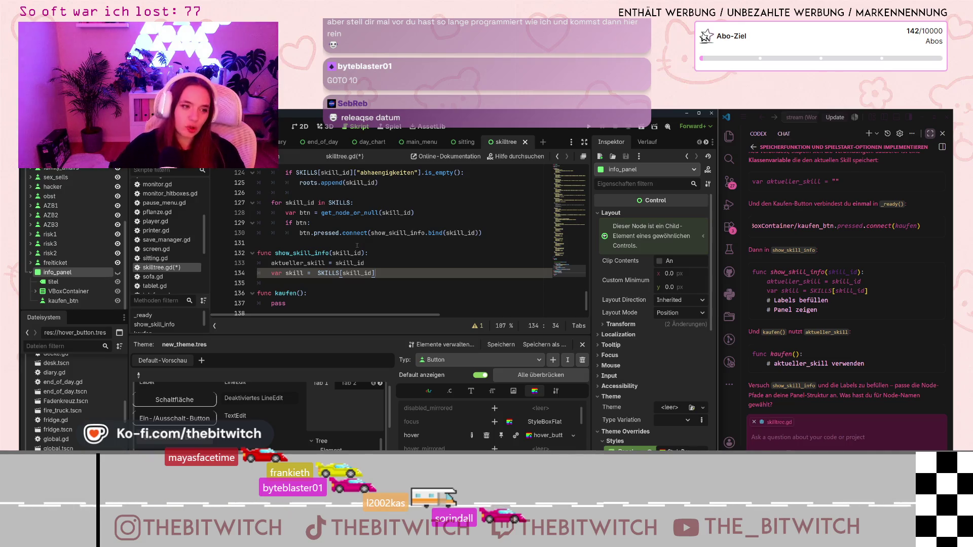
- Scroll through skilltree.gd to review show_skill_info, _ready and the kaufen() function
scroll(356, 246, "down", 1)
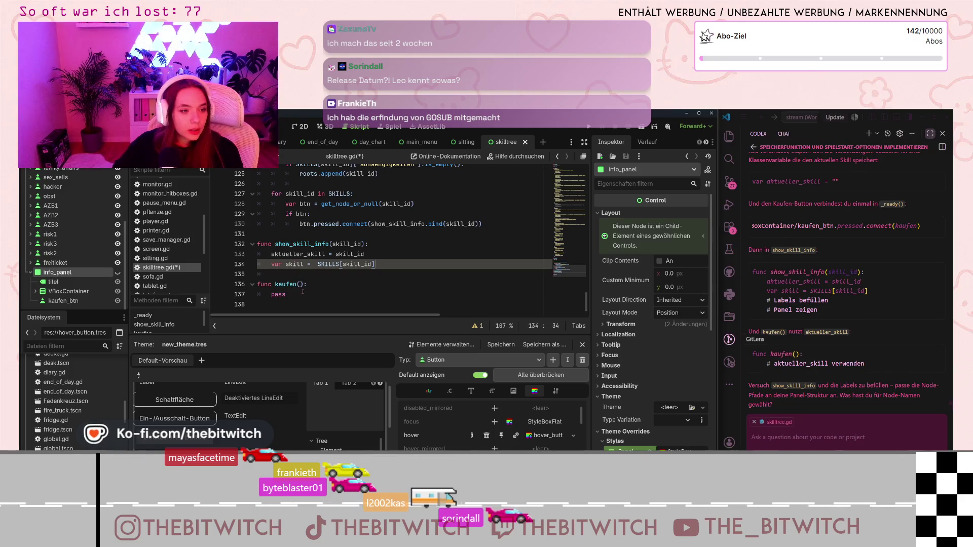
scroll(318, 287, "up", 2)
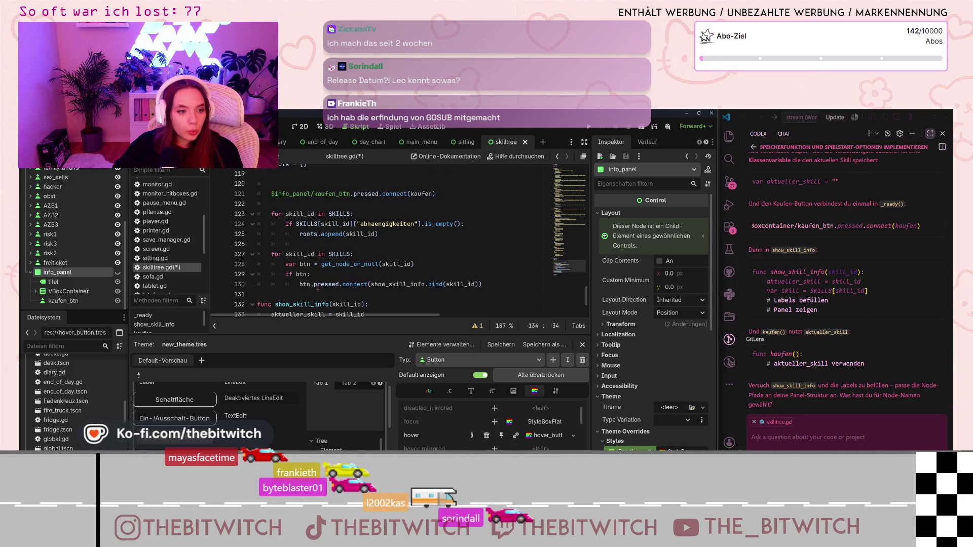
scroll(304, 293, "down", 2)
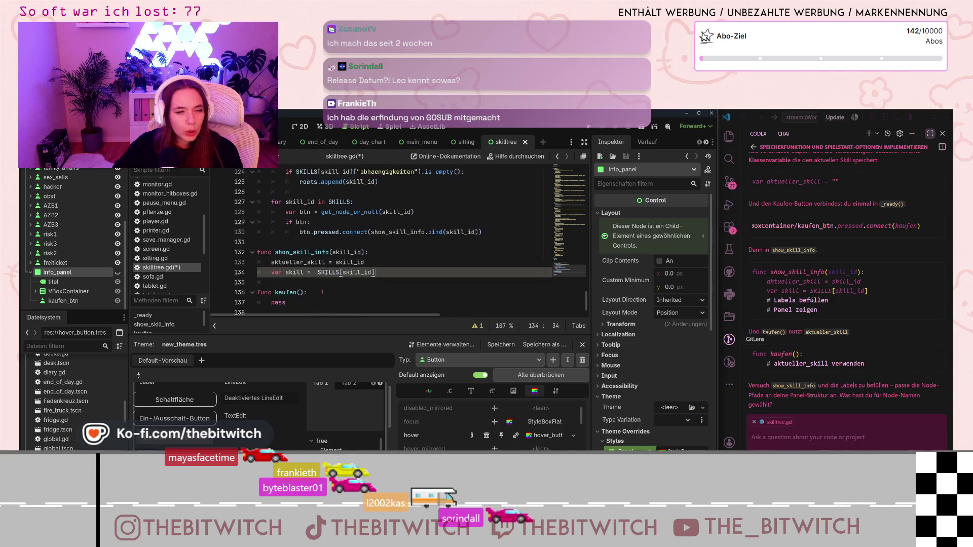
scroll(287, 300, "up", 3)
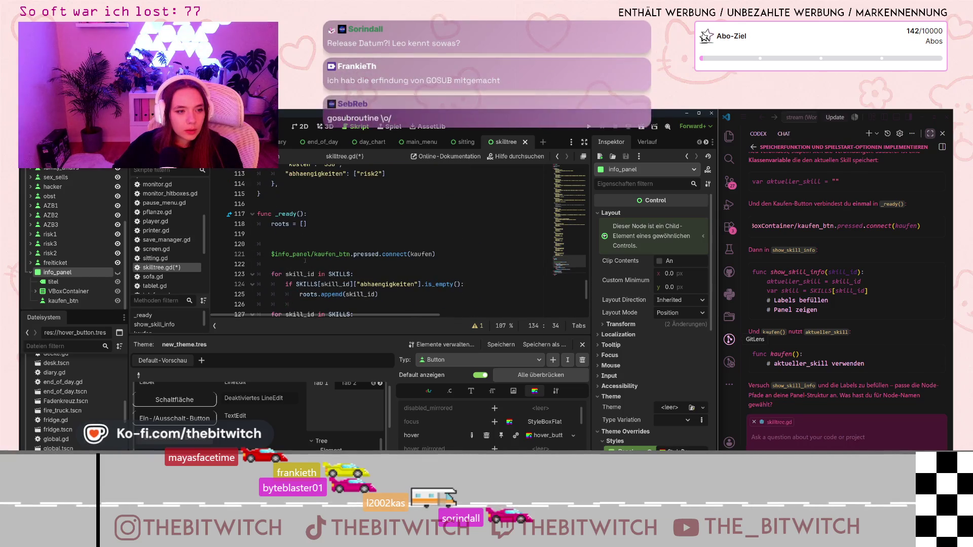
scroll(377, 253, "down", 3)
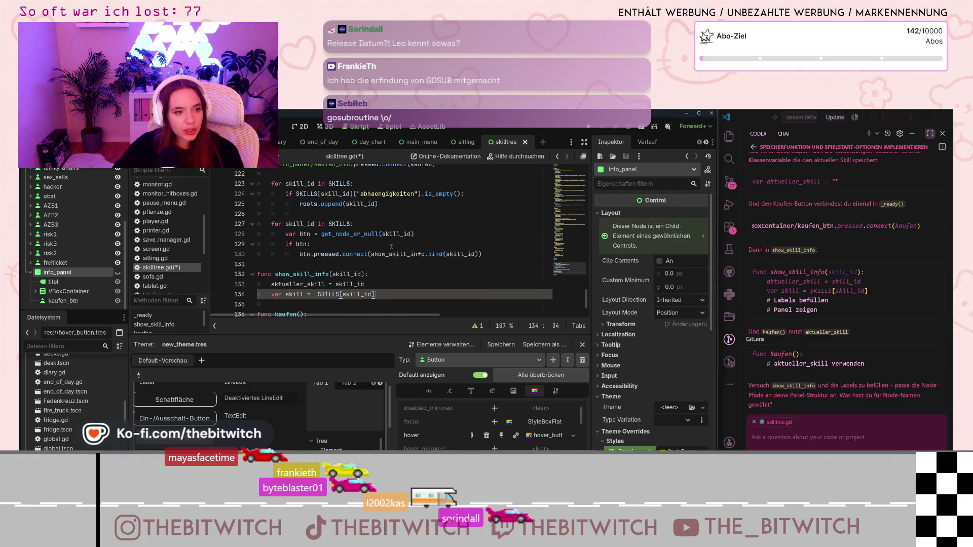
scroll(392, 247, "down", 1)
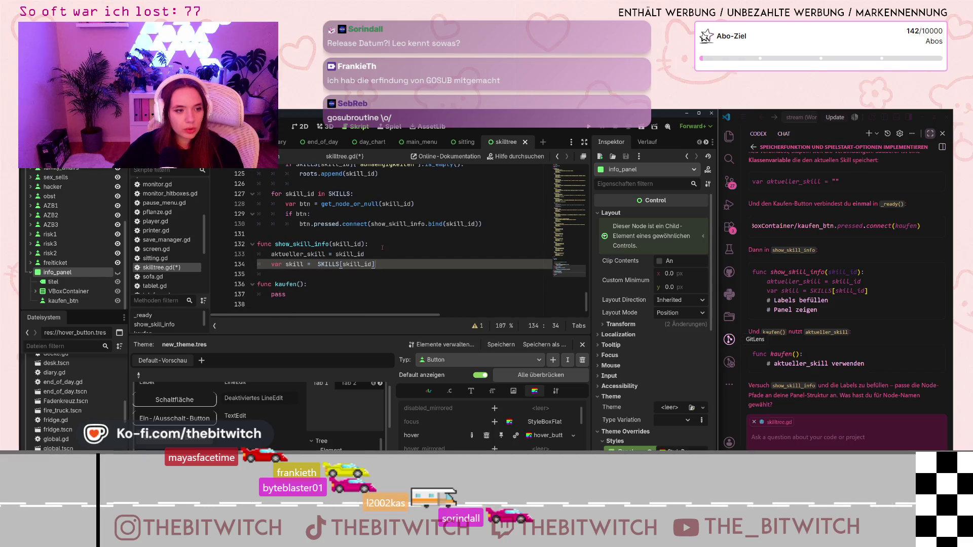
- Paste the day_stats loop into show_skill_info and change it to 'for skill in SKILLS'
key("ctrl+v")
scroll(290, 267, "down", 1)
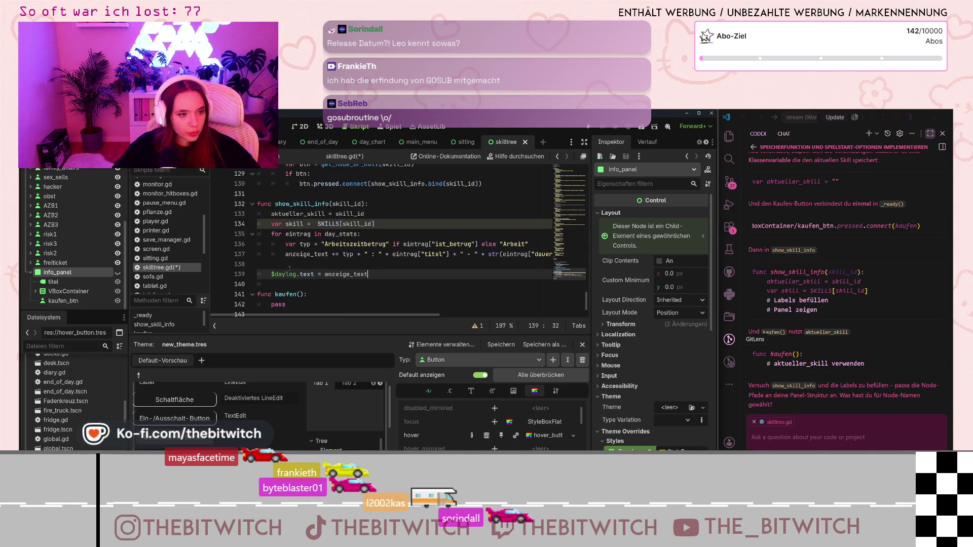
key("Up")
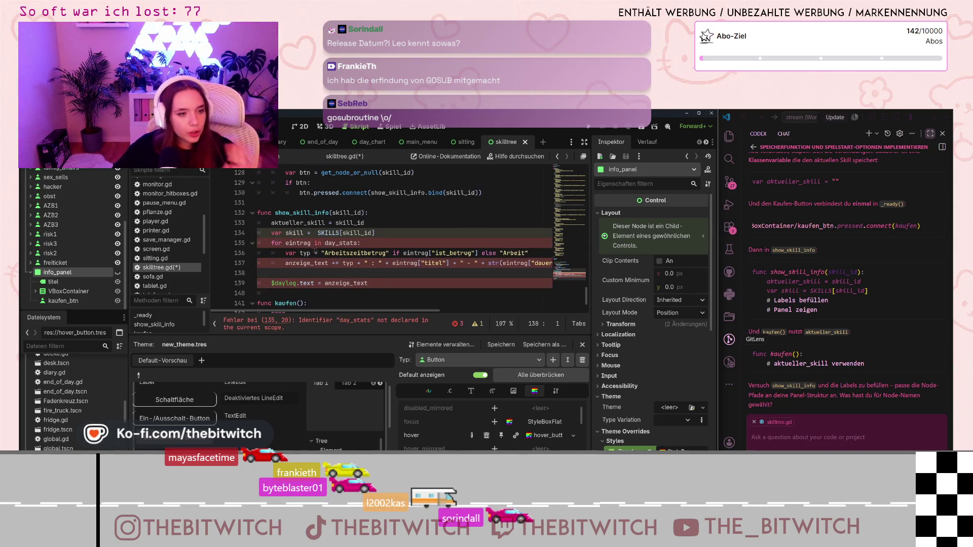
left_click(293, 243)
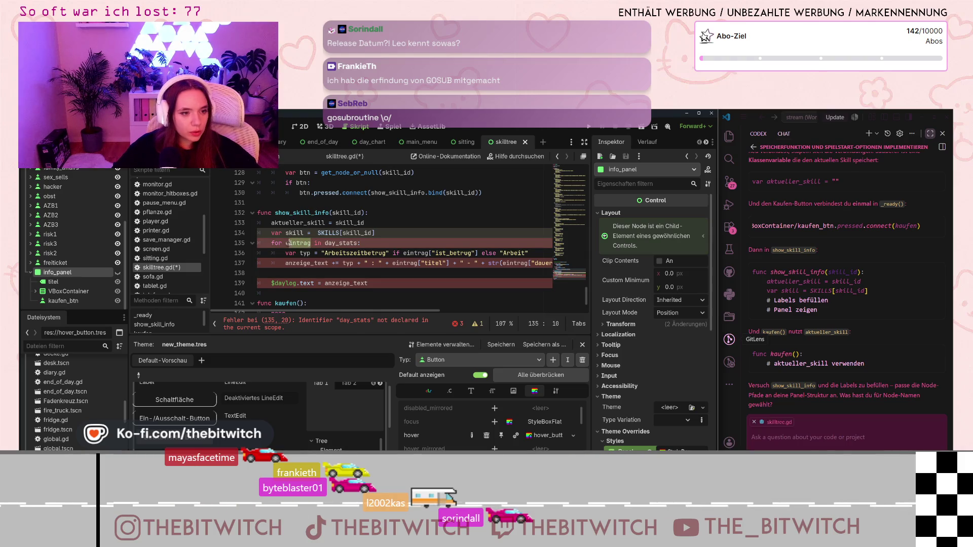
left_click(286, 242)
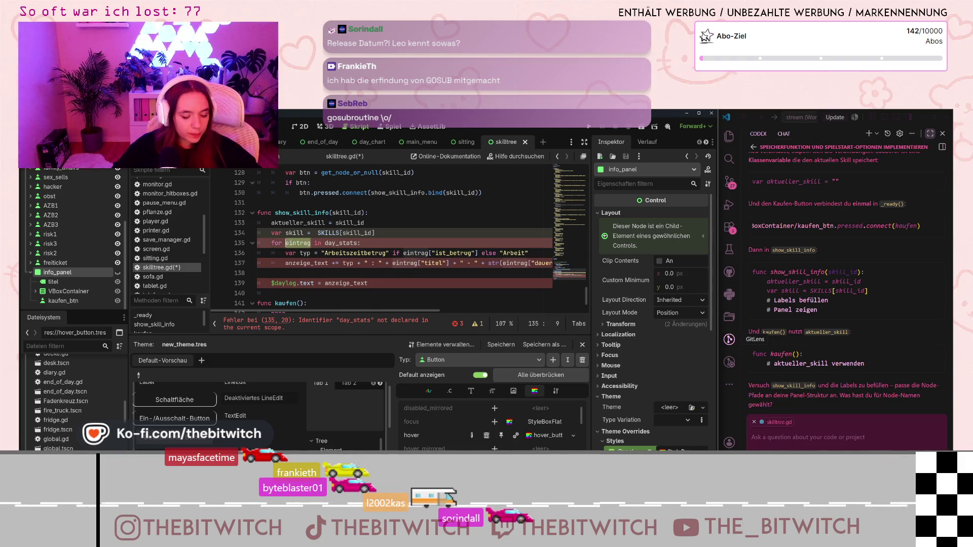
key("ctrl+Delete")
type("skill in ")
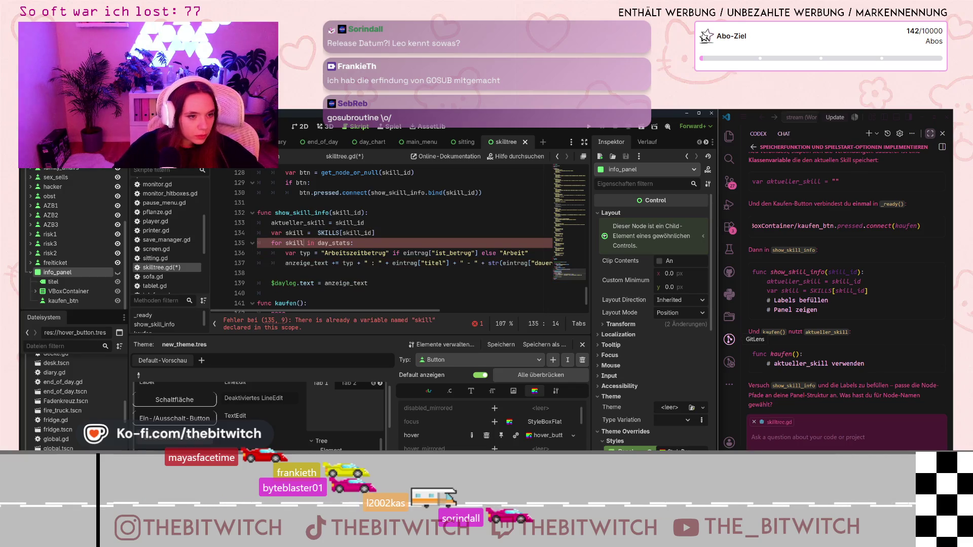
type("SKILLS")
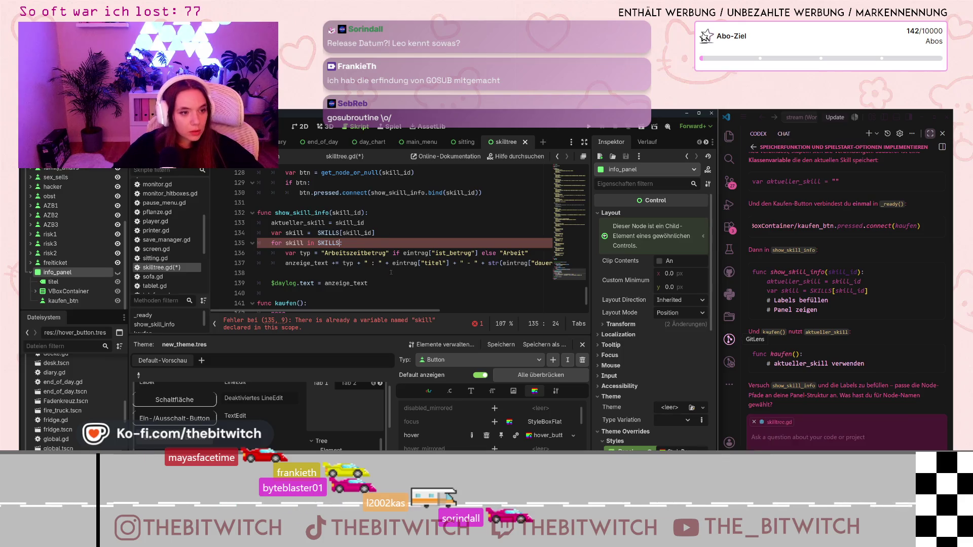
- Delete the var typ line and change += to = in the anzeige_text line
left_click(326, 252)
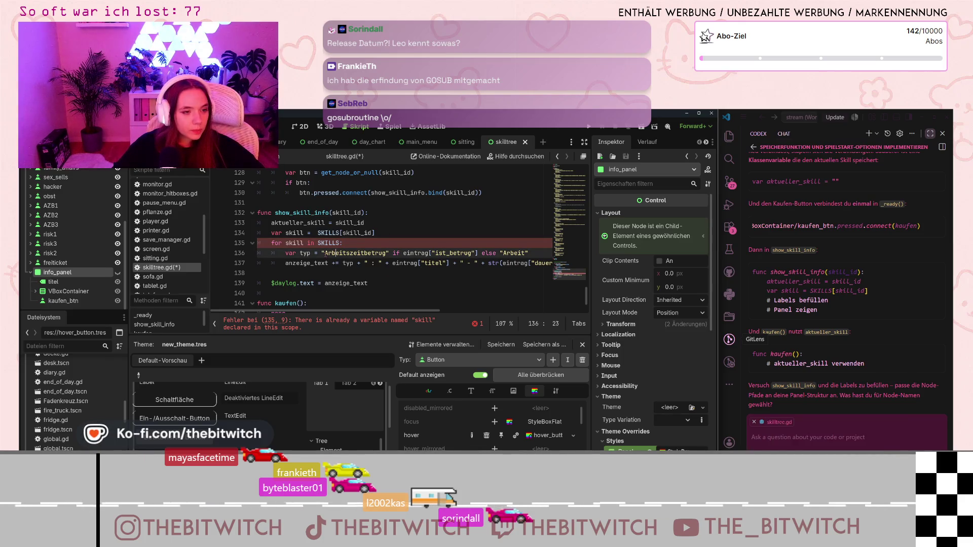
left_click_drag(325, 253, 386, 253)
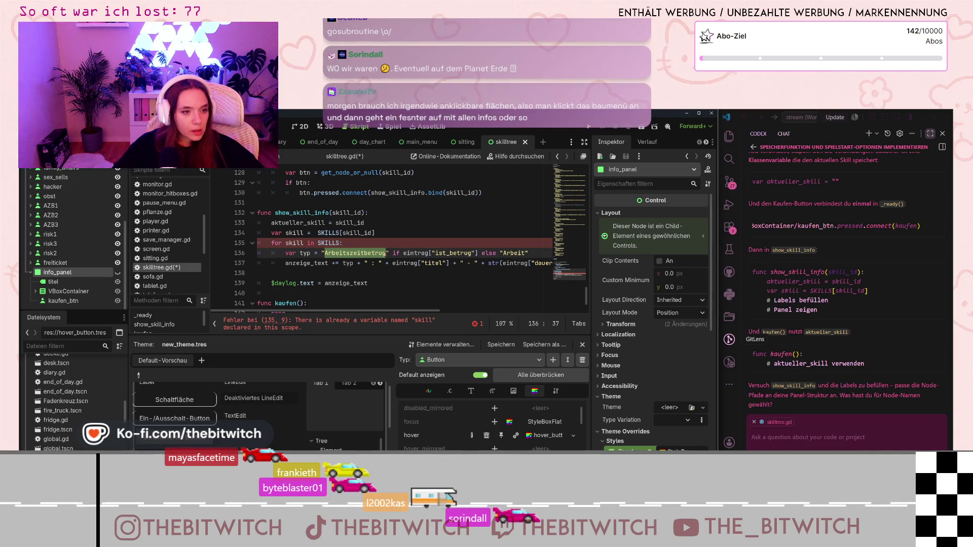
left_click(386, 252)
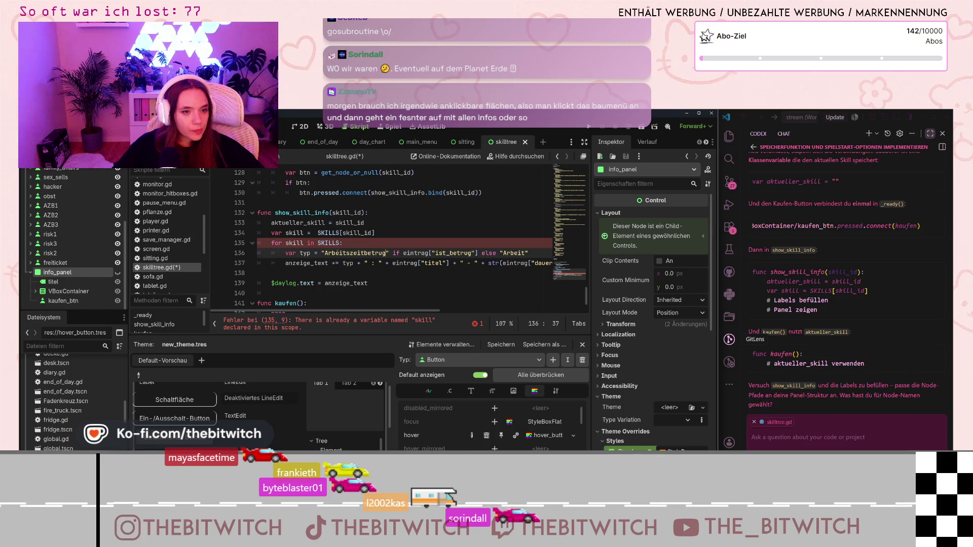
left_click(536, 254)
key("shift+Home")
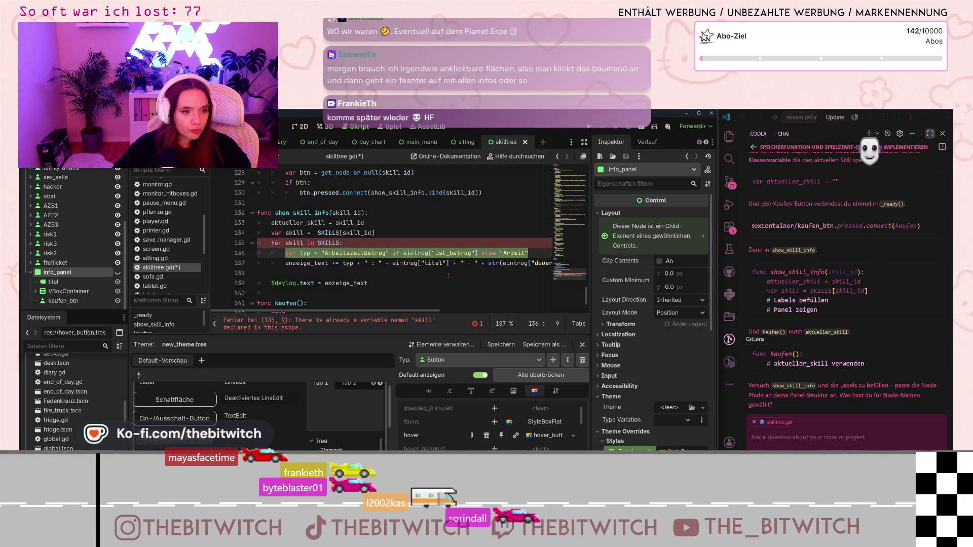
key("BackSpace")
key("BackSpace")
key("BackSpace")
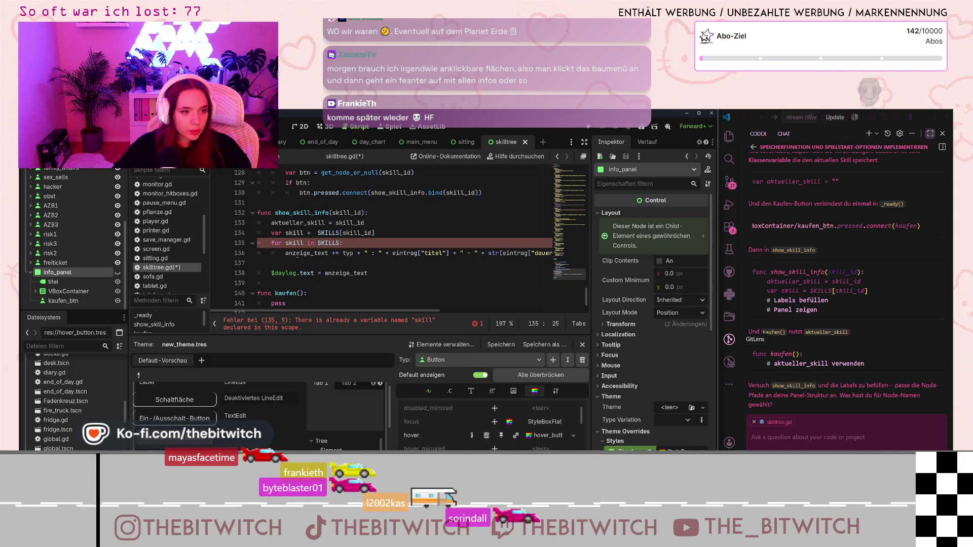
left_click(335, 253)
key("BackSpace")
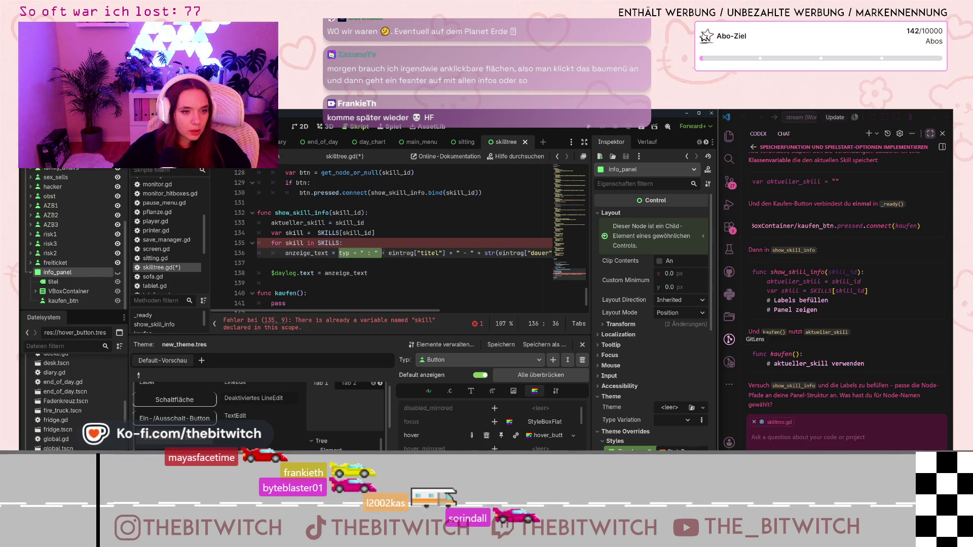
- Strip the typ prefix and dash-dauer part so anzeige_text takes only the skill's titel
left_click_drag(387, 253, 339, 253)
key("BackSpace")
left_click(342, 253)
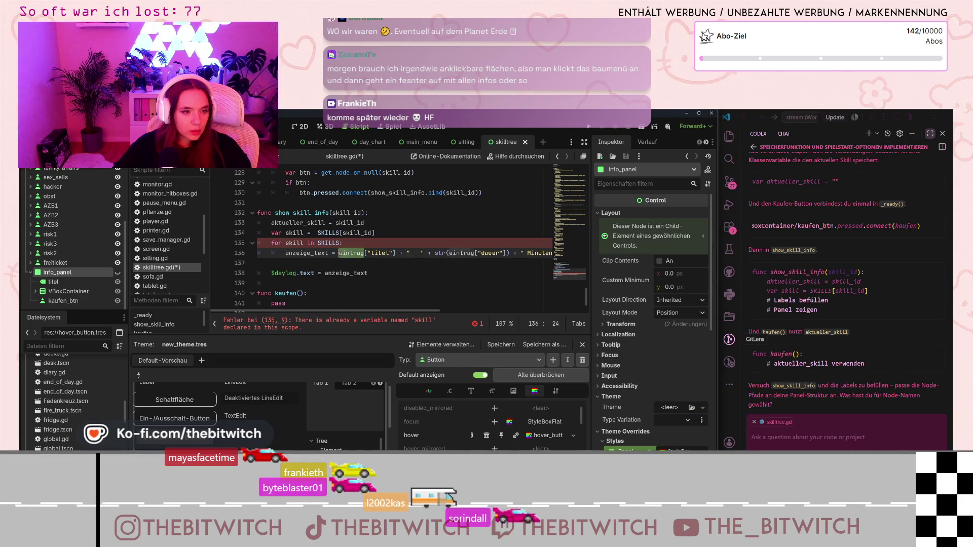
type("skill")
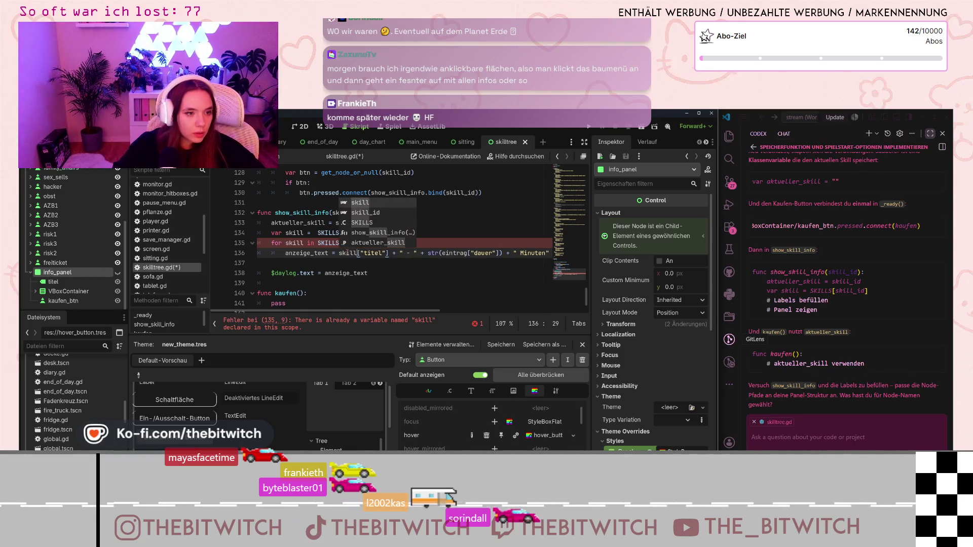
key("Escape")
key("Down")
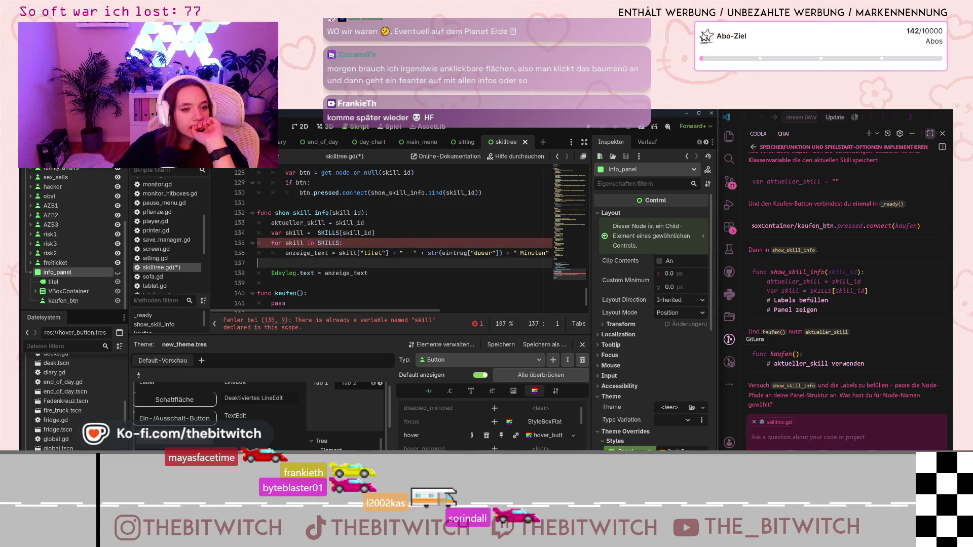
left_click_drag(400, 253, 550, 254)
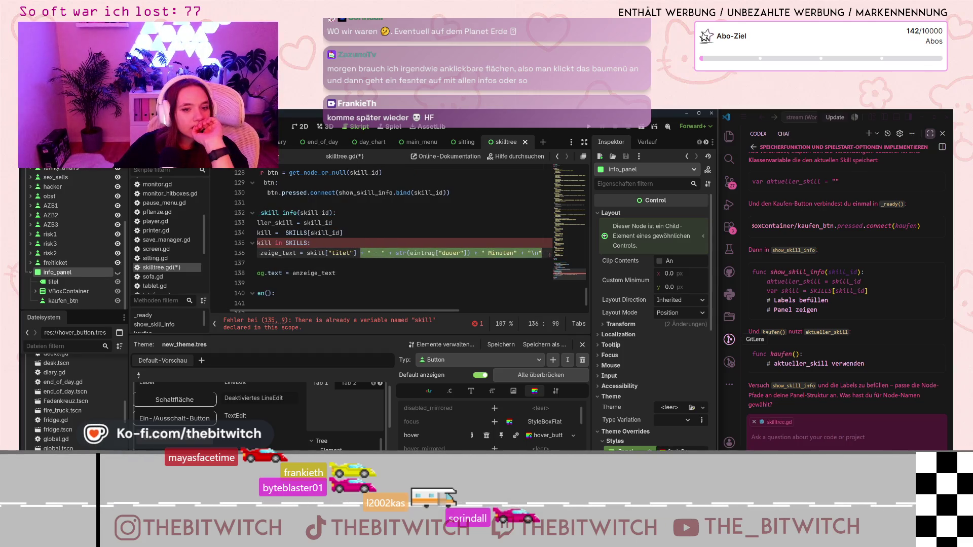
key("BackSpace")
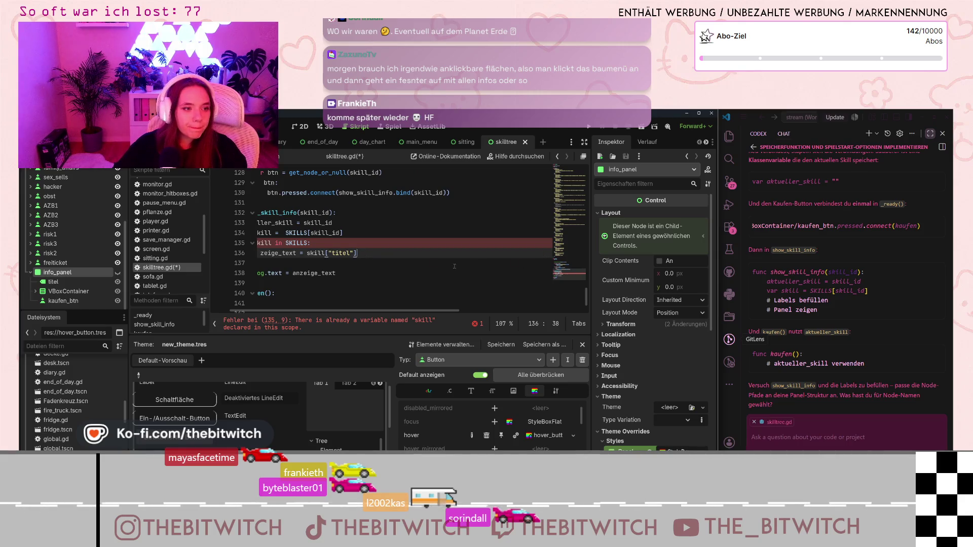
left_click_drag(285, 253, 232, 253)
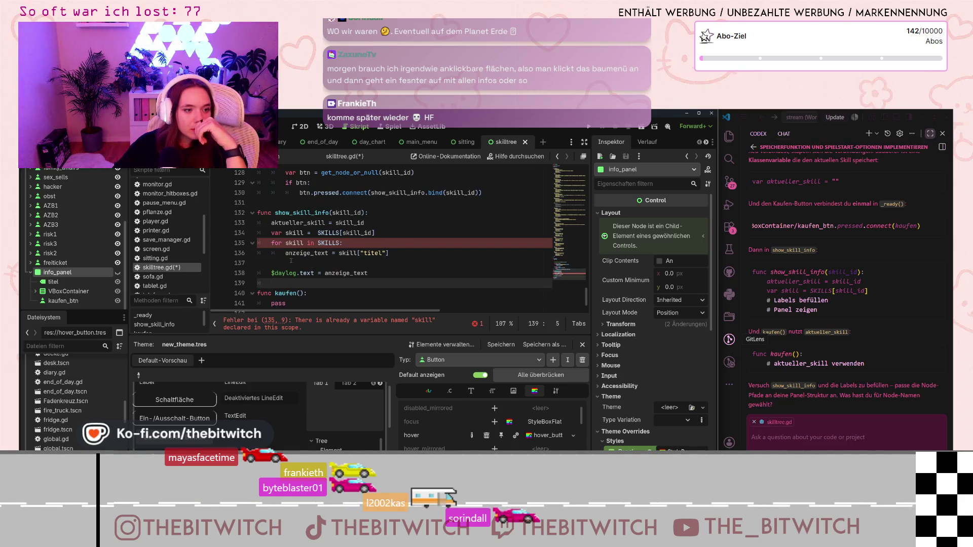
- Replace $daylog with $info_panel/titel as the target of the text assignment
left_click_drag(296, 273, 287, 273)
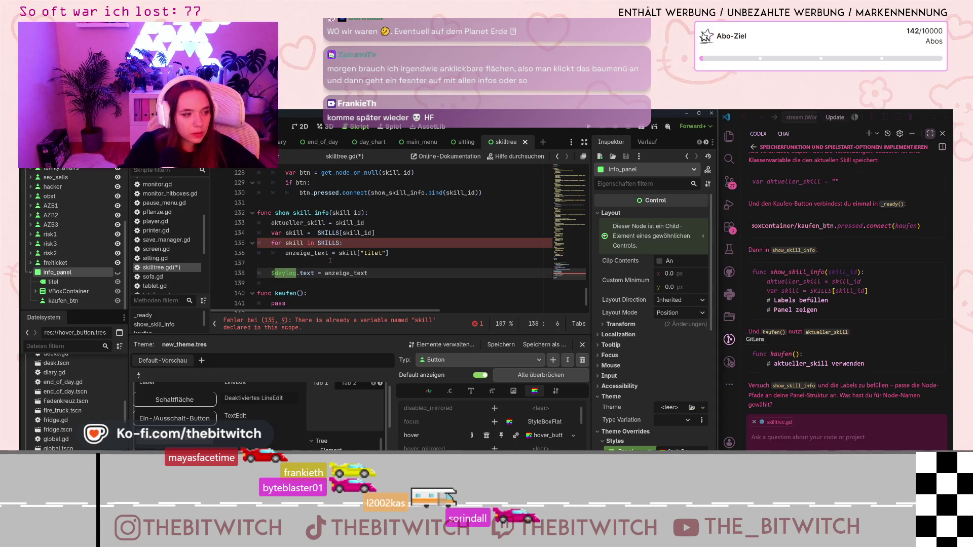
left_click(35, 291)
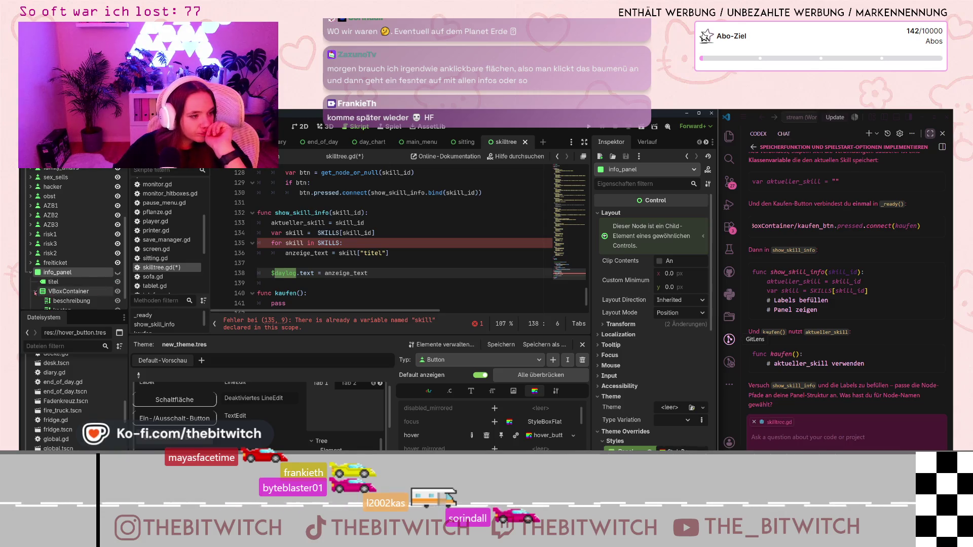
scroll(64, 291, "down", 2)
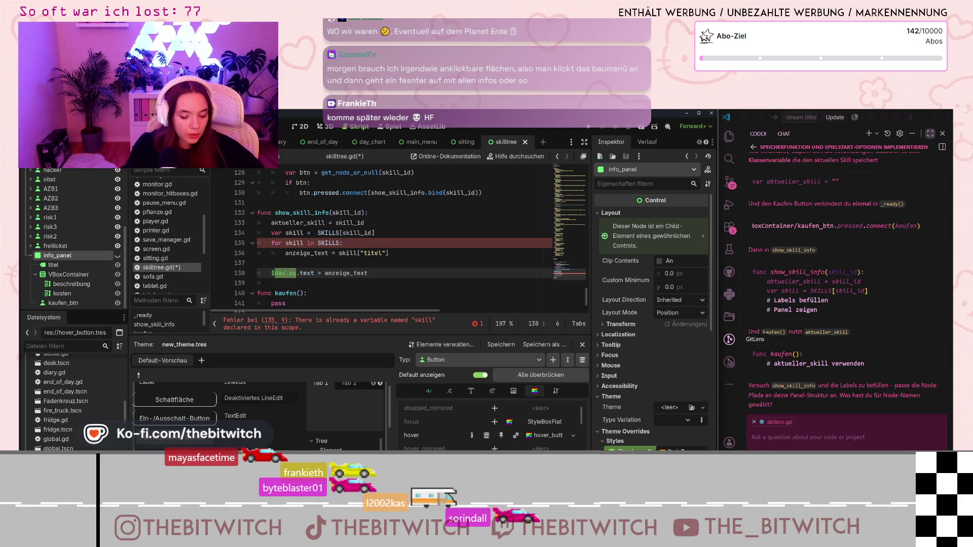
left_click_drag(287, 273, 291, 283)
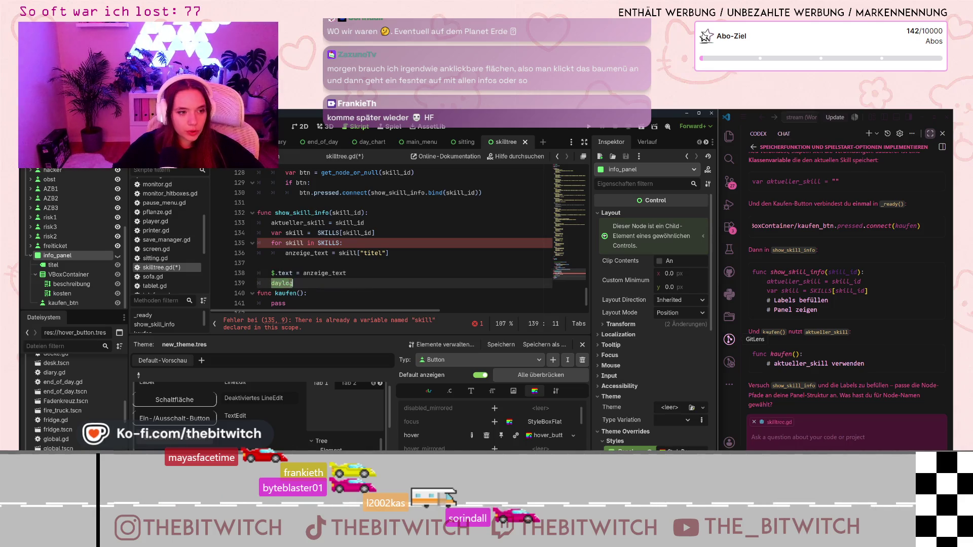
key("ctrl+z")
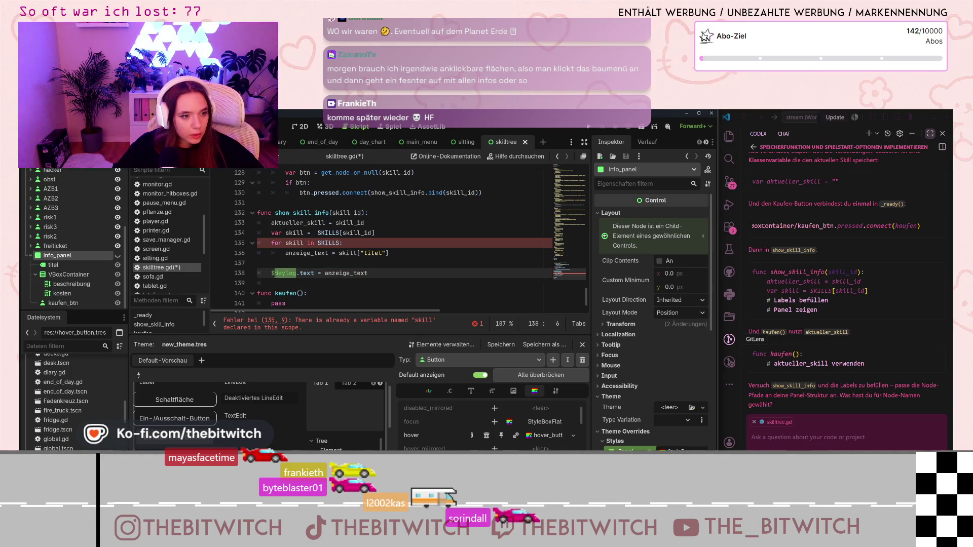
type("info_panel")
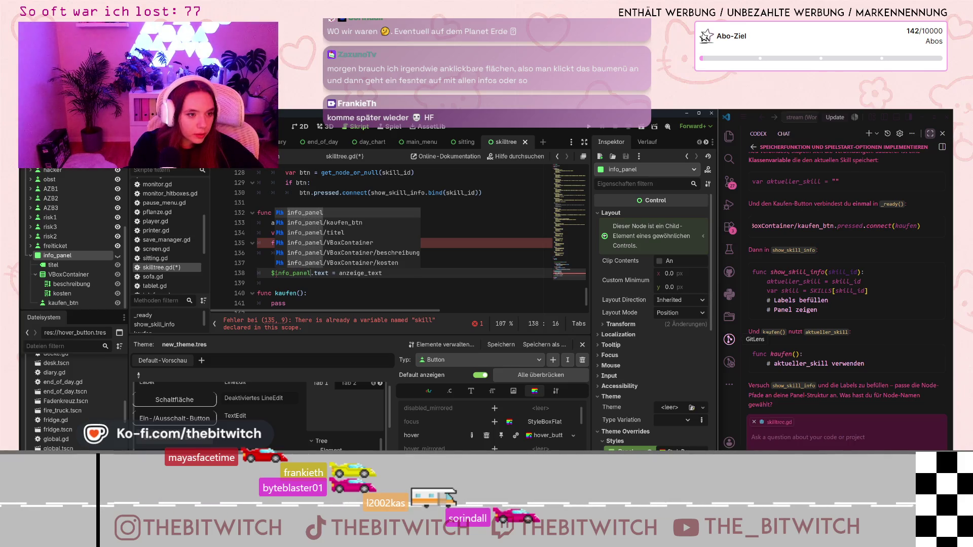
type("/")
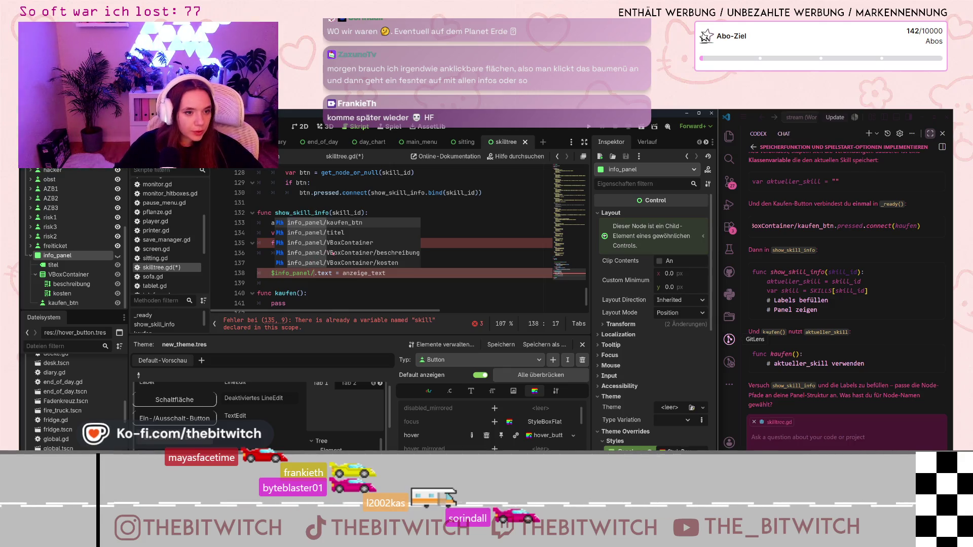
left_click(333, 232)
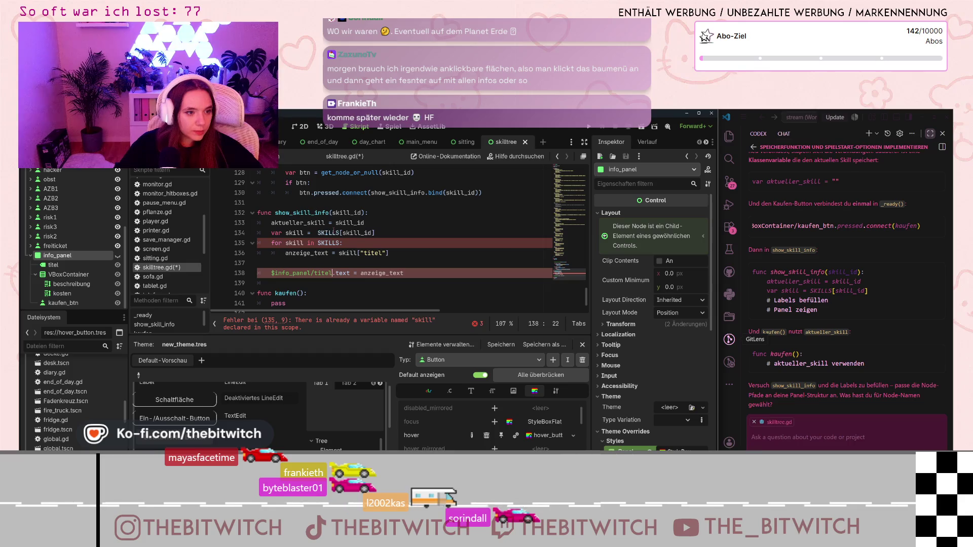
left_click(388, 289)
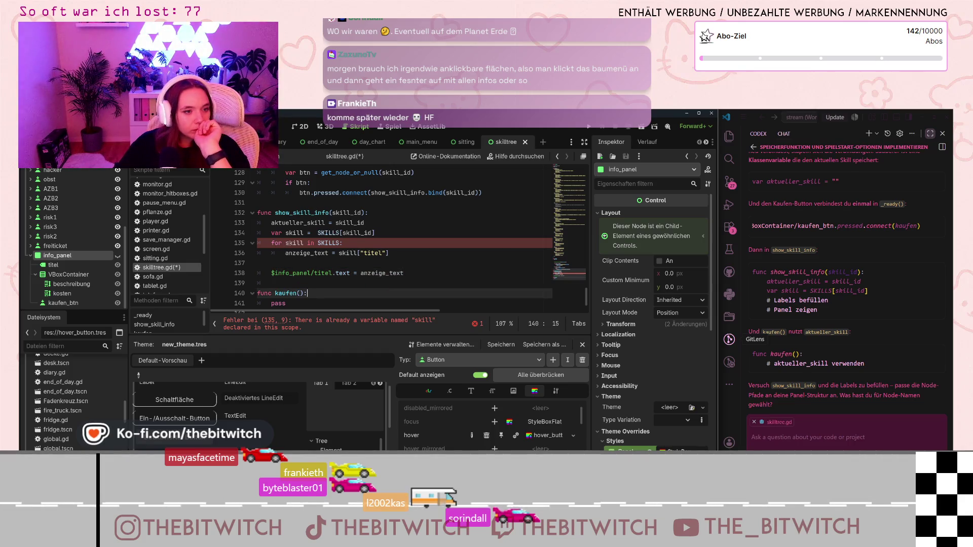
left_click(288, 243)
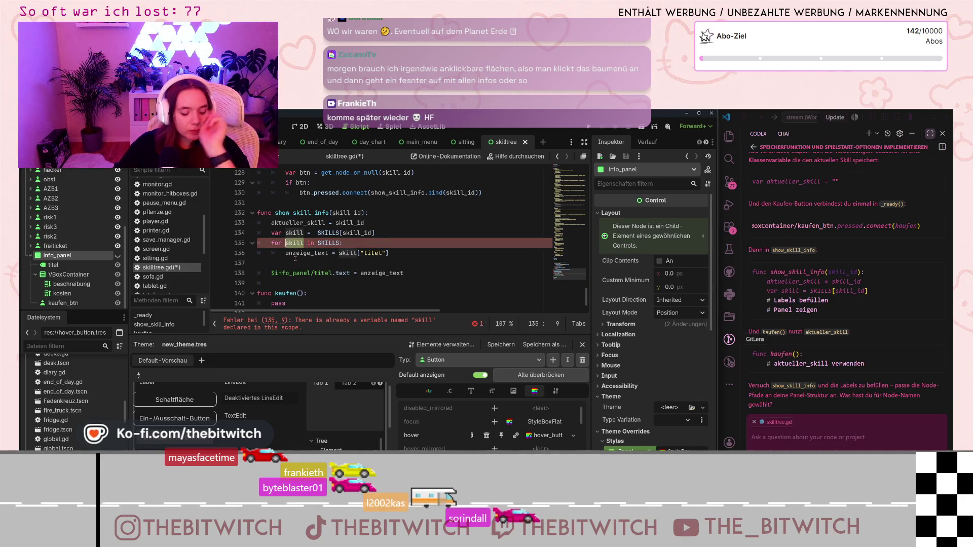
- Rename the loop variable and the titel lookup from skill to eintrag
type("eintrag")
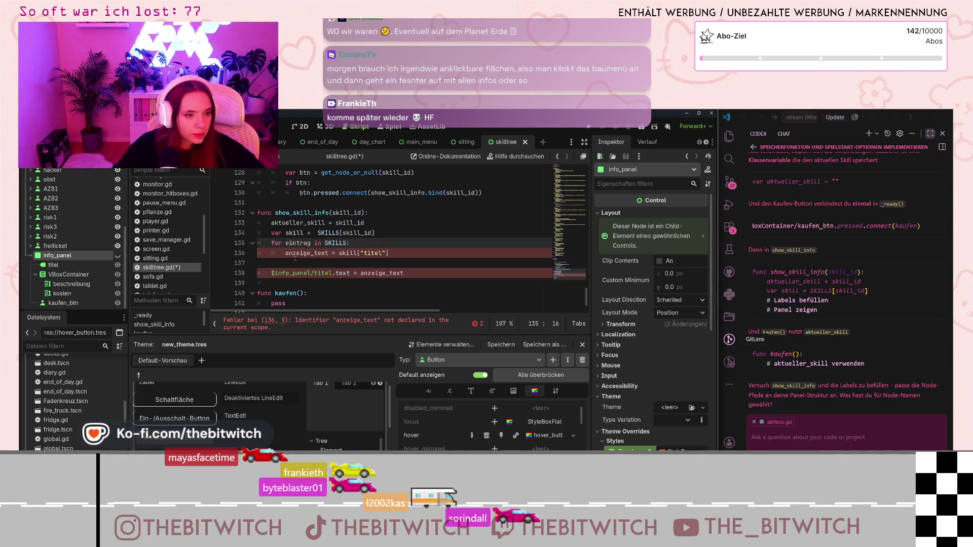
double_click(348, 252)
type("e")
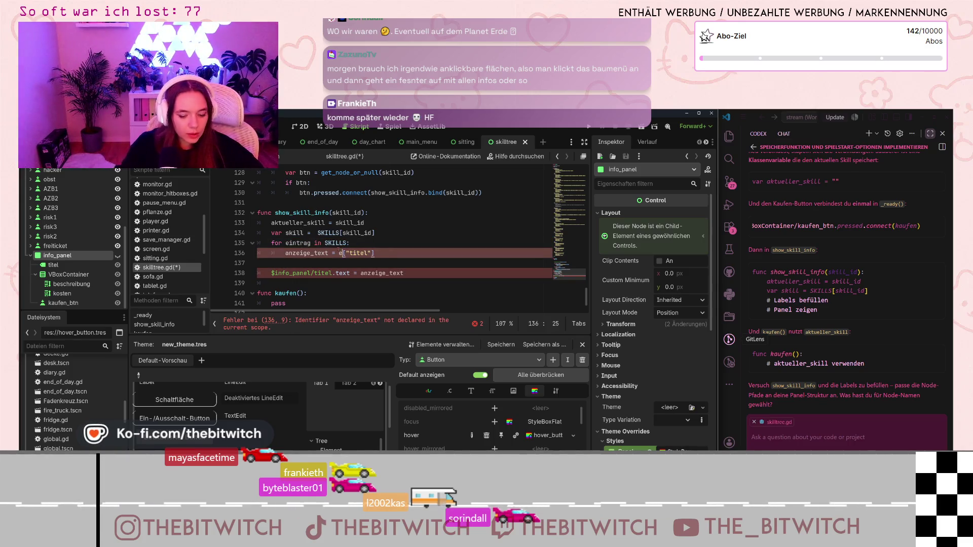
type("intrag")
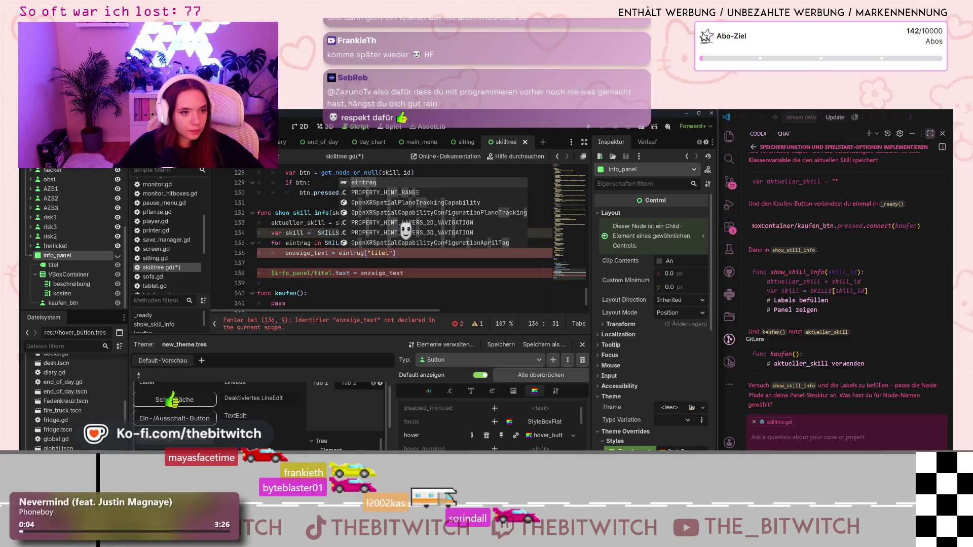
left_click(310, 223)
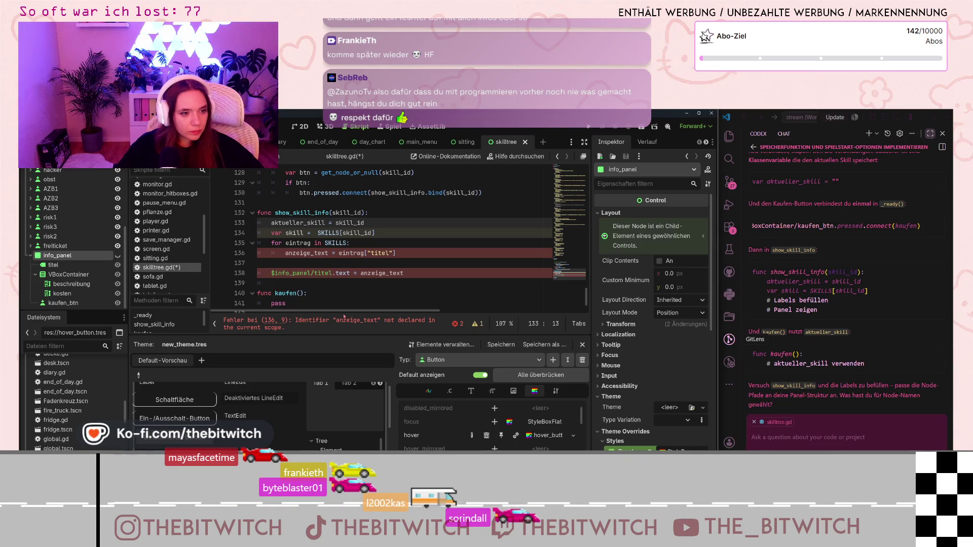
- Declare var anzeige_text = "" at the top of show_skill_info and save skilltree.gd
left_click(286, 253)
type("var")
left_click(398, 294)
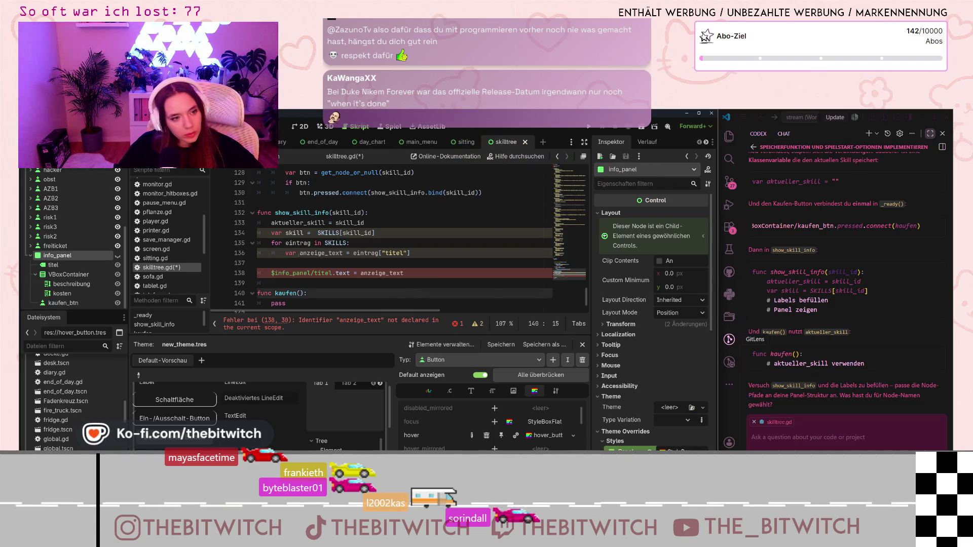
left_click(300, 252)
key("BackSpace")
key("BackSpace")
key("BackSpace")
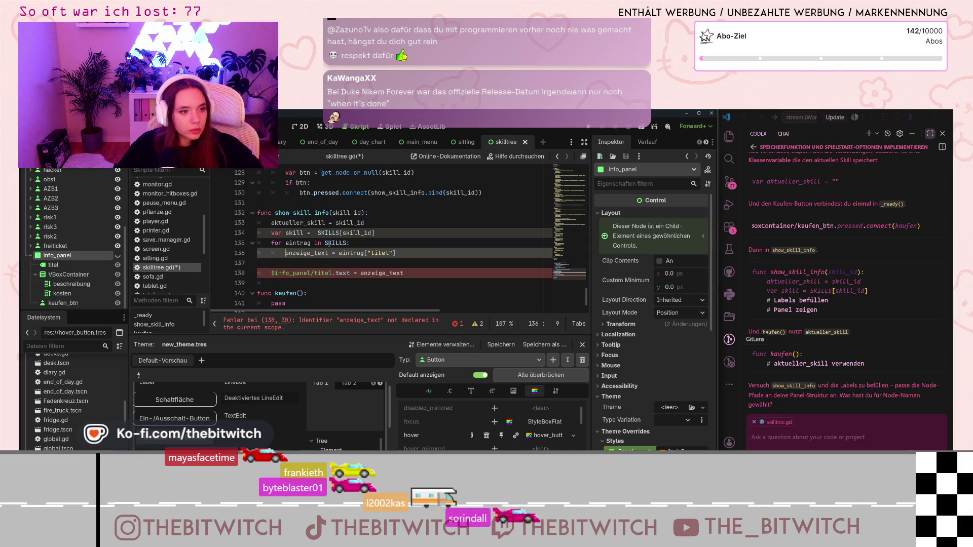
left_click(379, 213)
key("Return")
type("va")
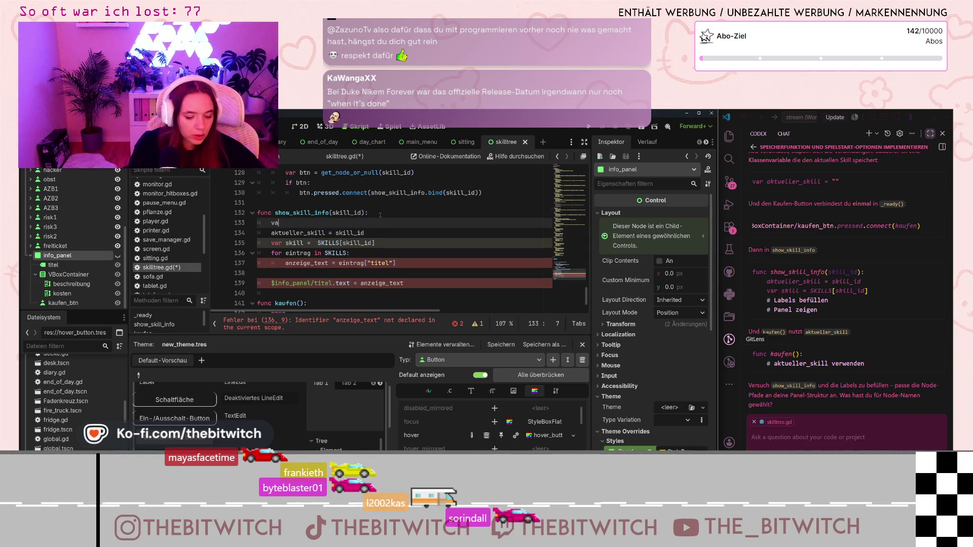
type("nzeige")
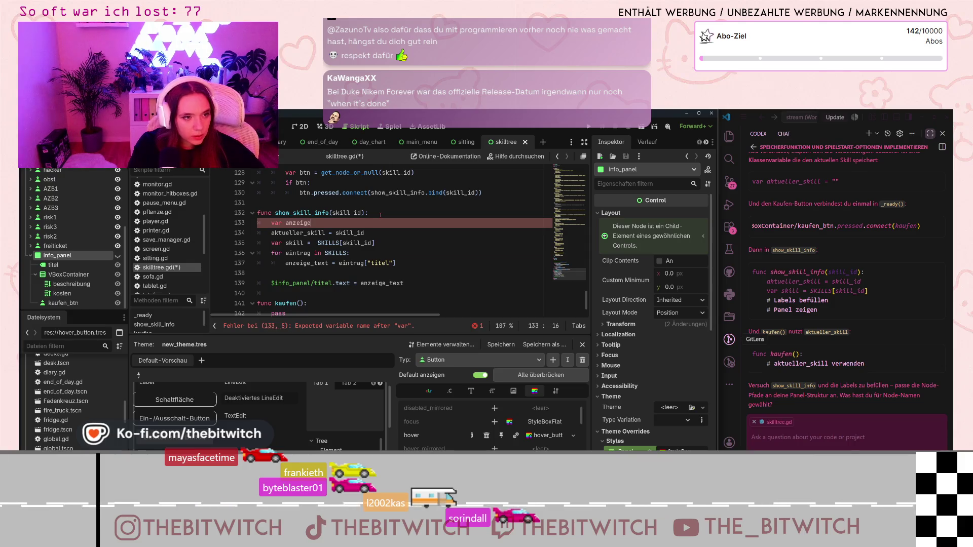
type("_text")
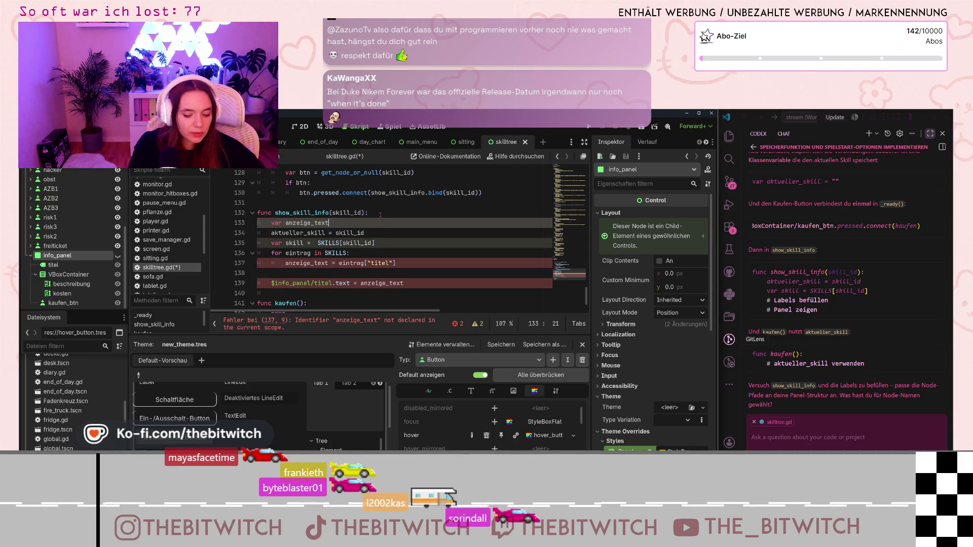
type("\"\"")
left_click(410, 263)
left_click(420, 287)
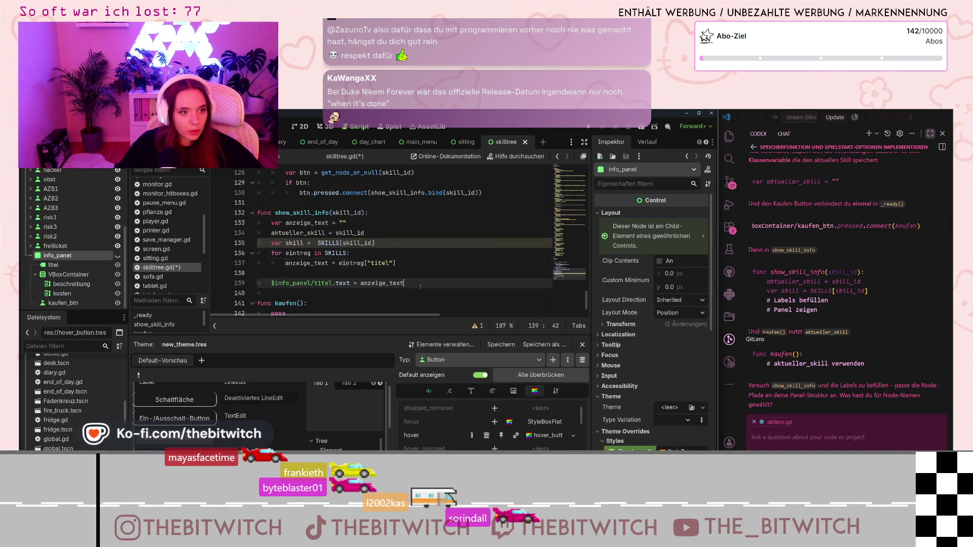
key("ctrl+s")
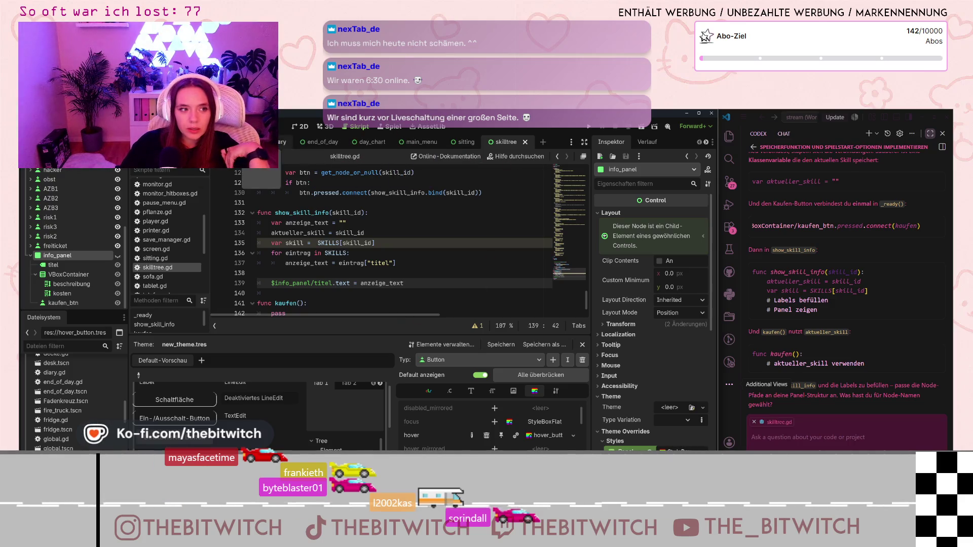
- Leave the skilltree.gd script editor for the 2D workspace of the skill tree scene
left_click(297, 126)
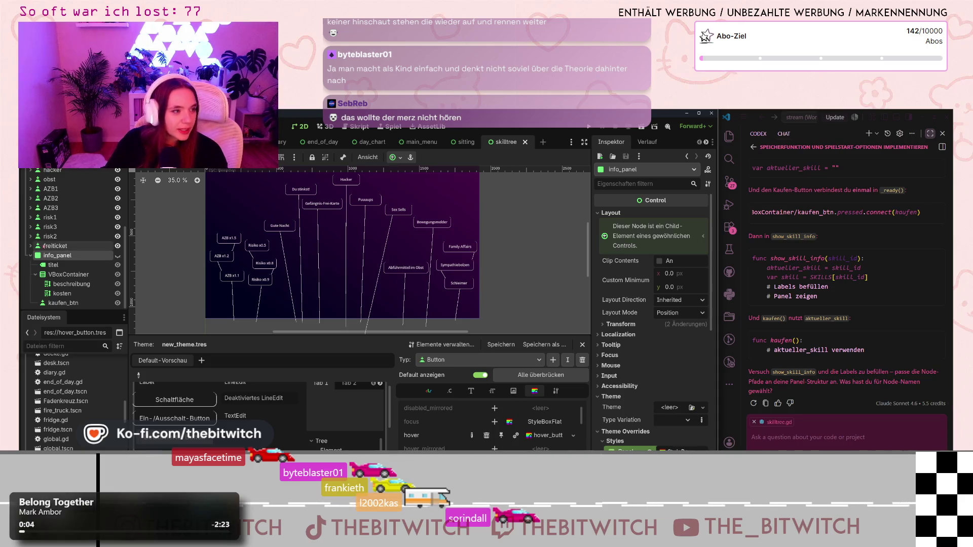
- Open skilltree.gd from the Skilltree node's script icon and add a blank line inside the loop
scroll(85, 266, "up", 2)
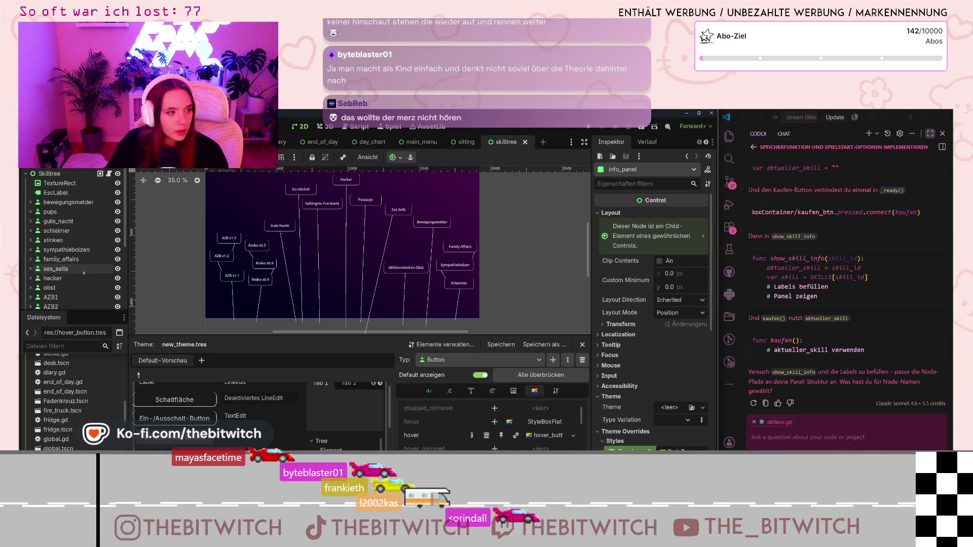
left_click(109, 174)
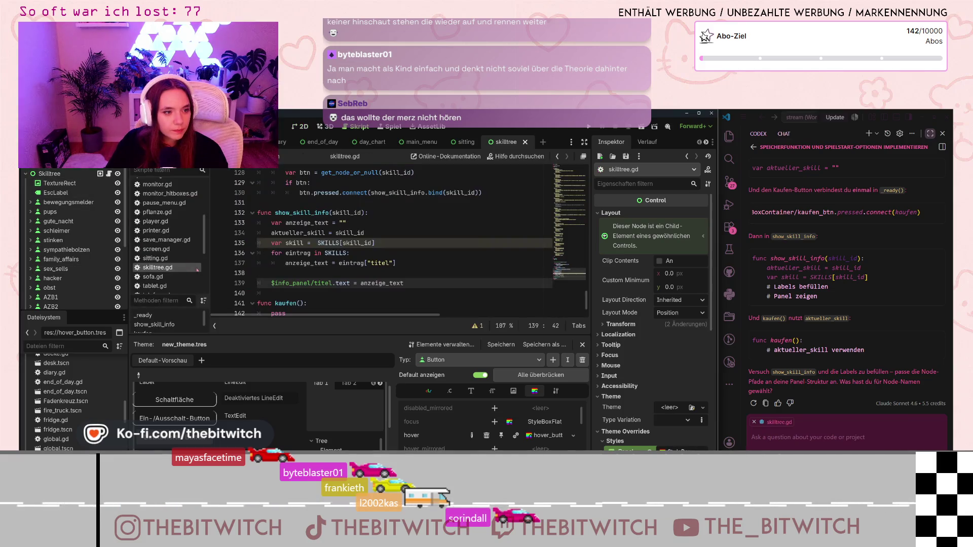
left_click(298, 292)
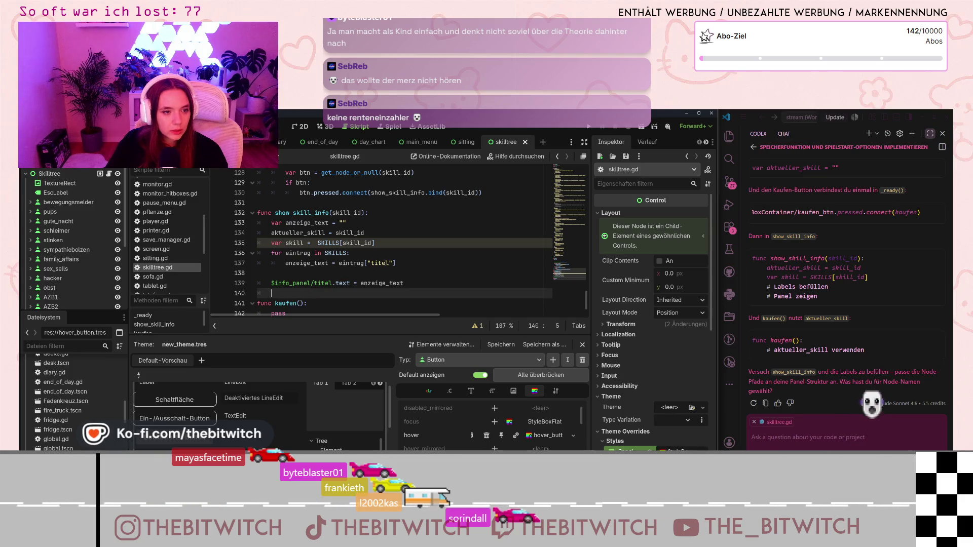
left_click(412, 260)
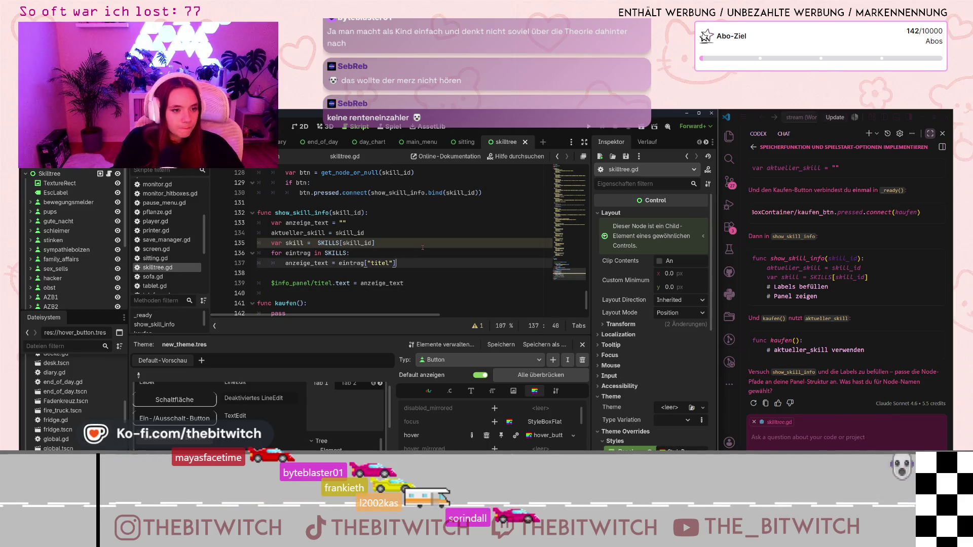
key("Return")
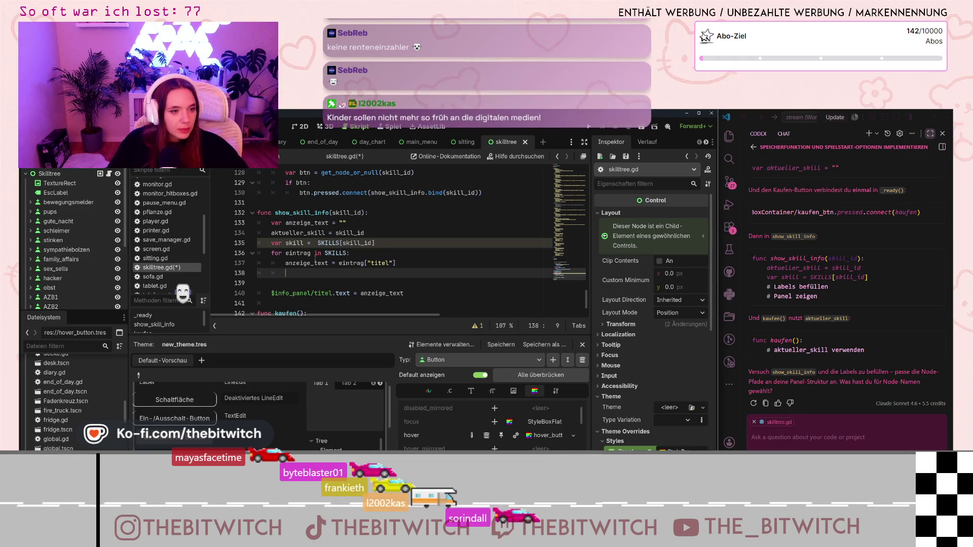
- Rename anzeige_text to titel_text in the loop and the info_panel title line, and start renaming the declaration
left_click_drag(285, 263, 310, 263)
type("titel")
left_click(361, 293)
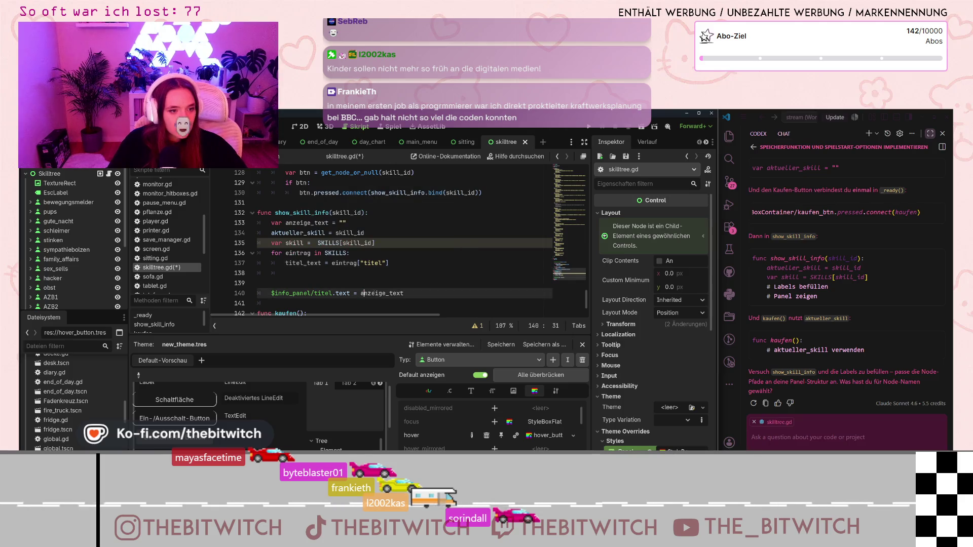
type("titel")
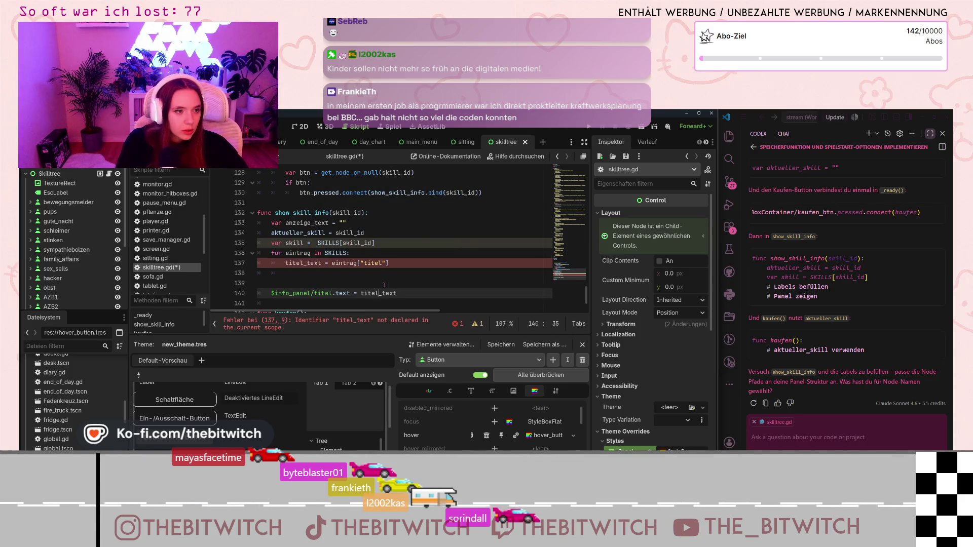
left_click(285, 223)
left_click_drag(285, 223, 314, 222)
type("titel")
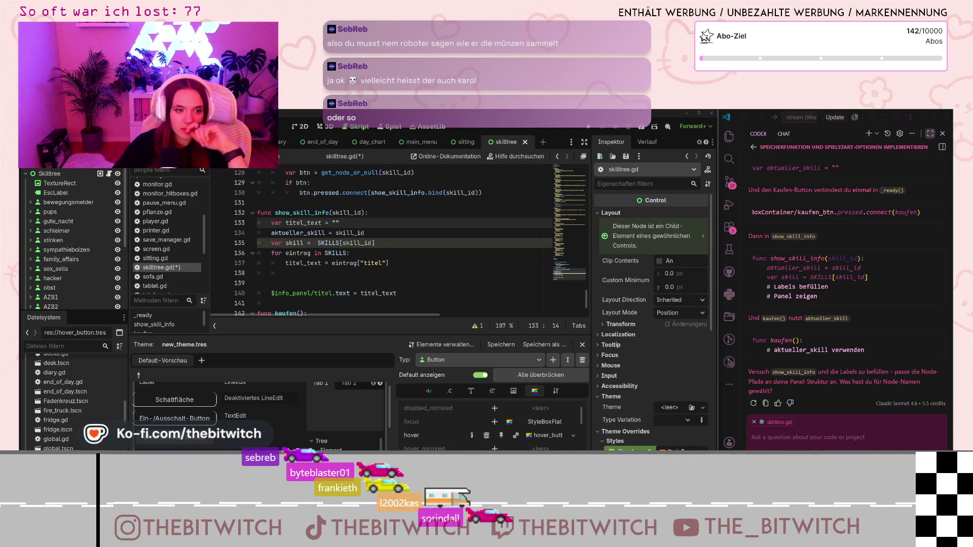
- Scroll up to the show_skill_info declaration, which now reads var titel_text = ""
scroll(342, 264, "up", 1)
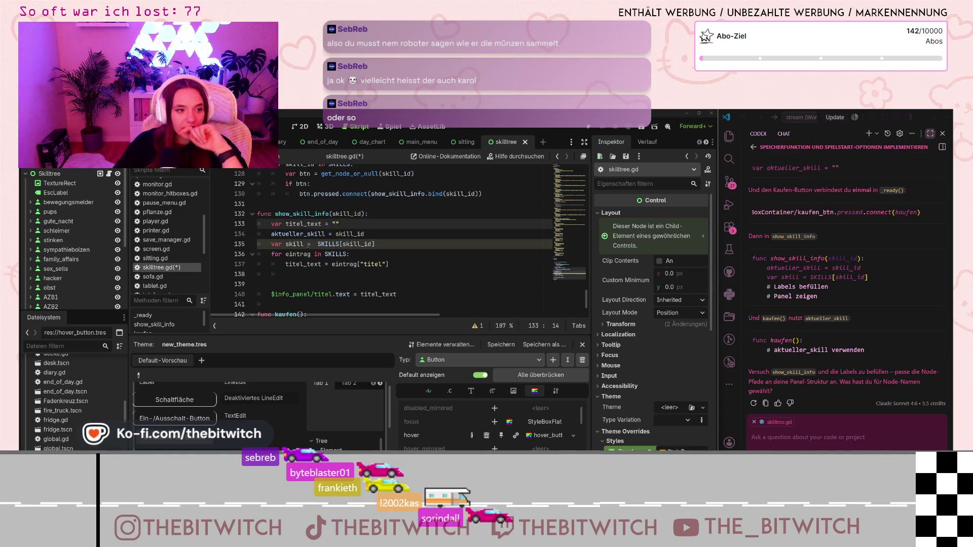
- Declare var beschreibungs_text = "" below the titel_text declaration
left_click(409, 266)
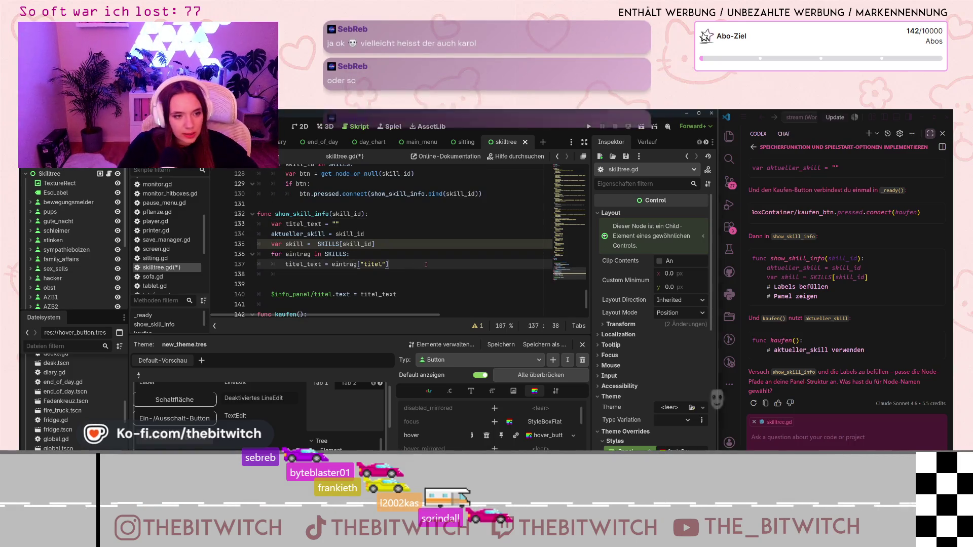
key("Return")
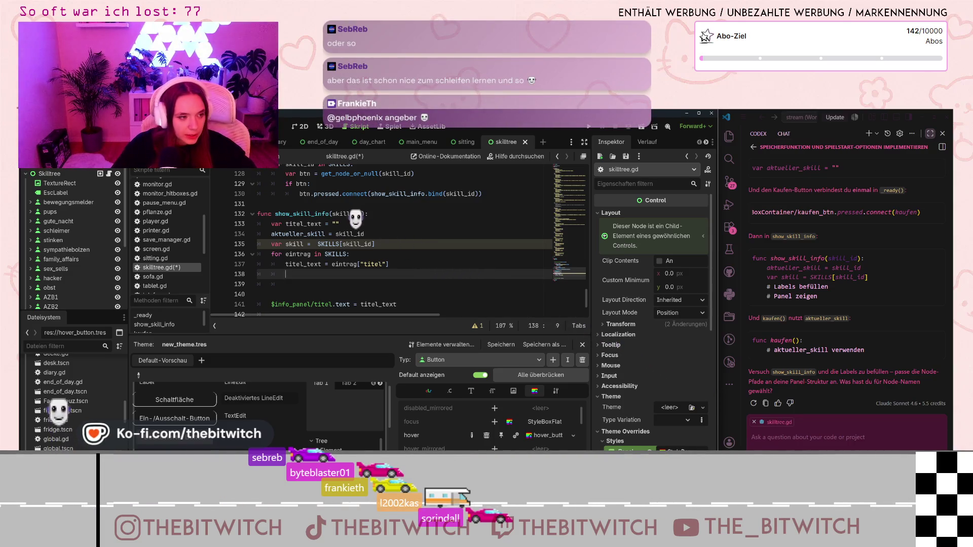
scroll(61, 214, "down", 5)
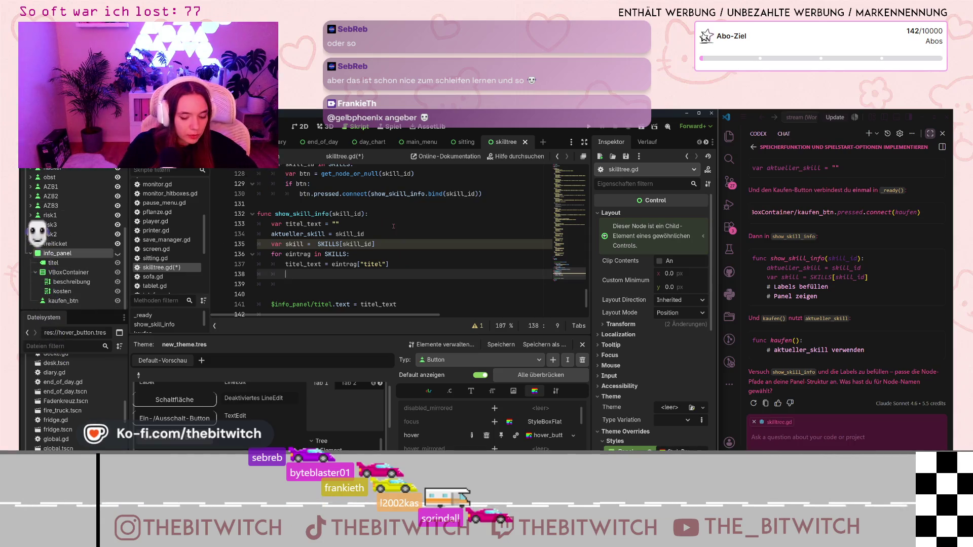
left_click(343, 226)
key("Return")
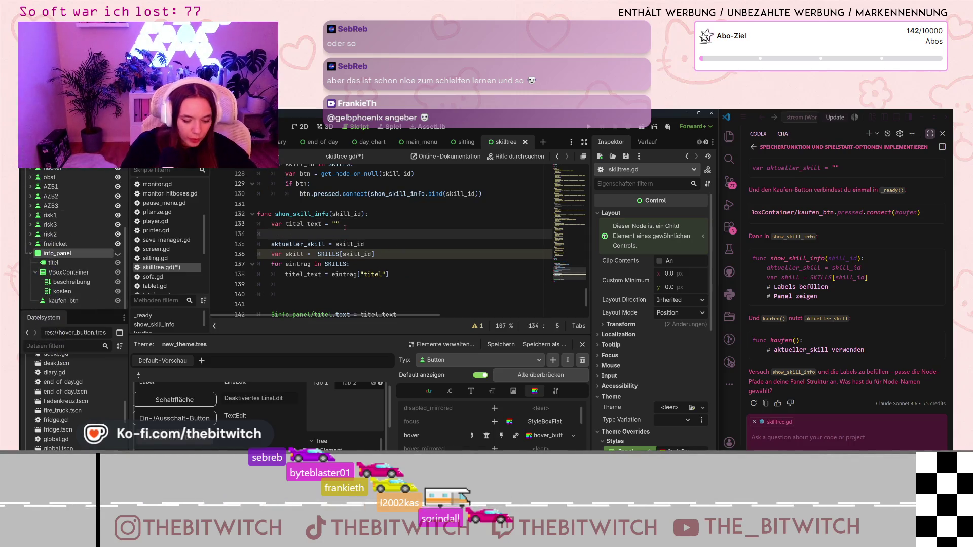
type("var beschreibungs_text")
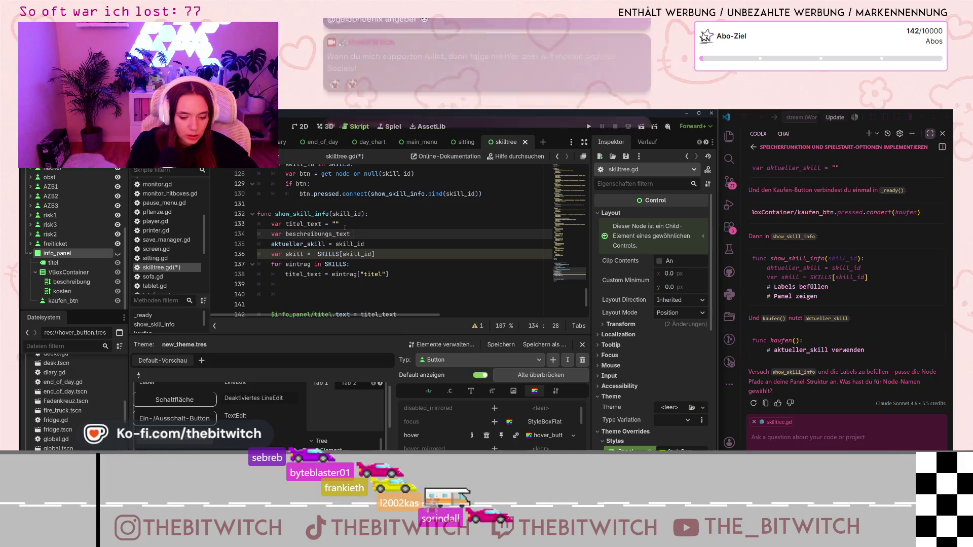
type("= \"")
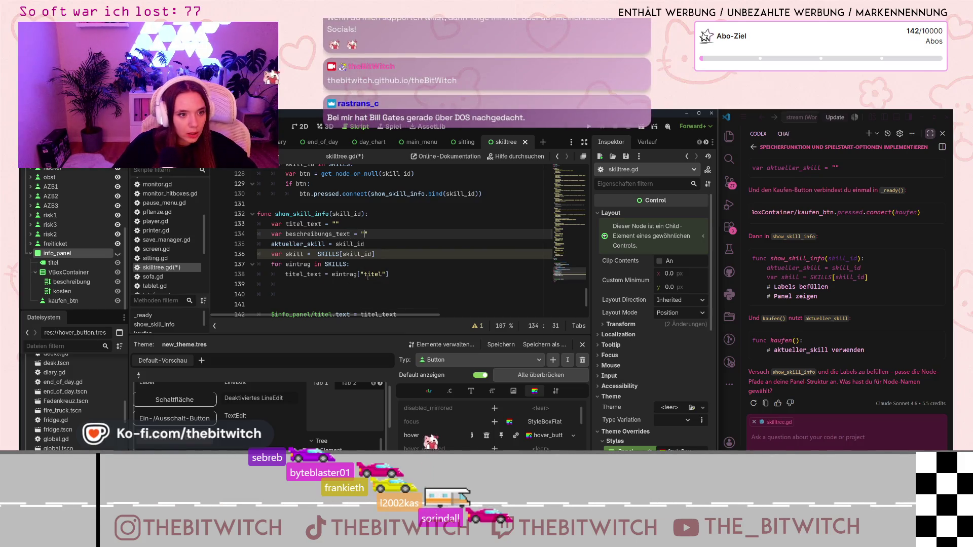
- Inside the SKILLS loop, set beschreibungs_text = eintrag["beschreibung"]
left_click(357, 283)
type("beschre")
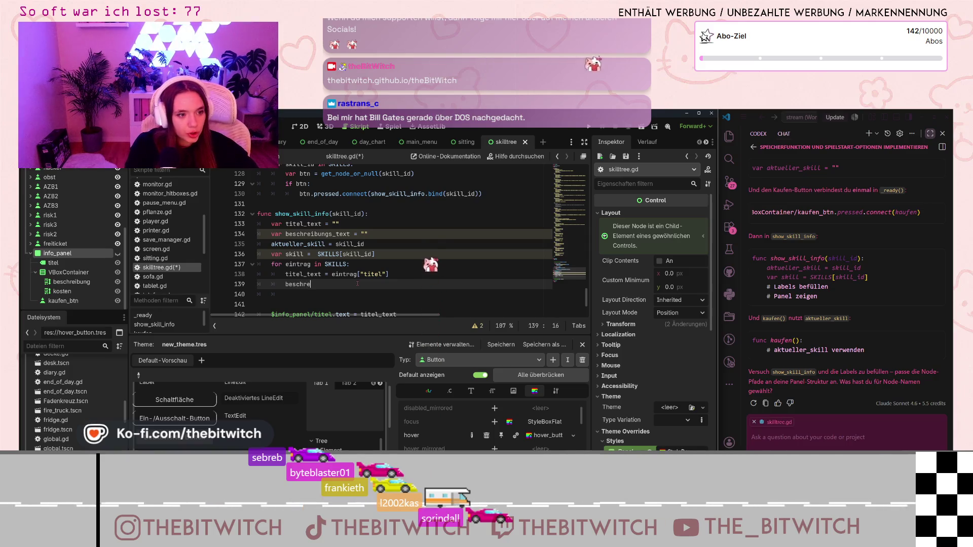
type("ibungs_te")
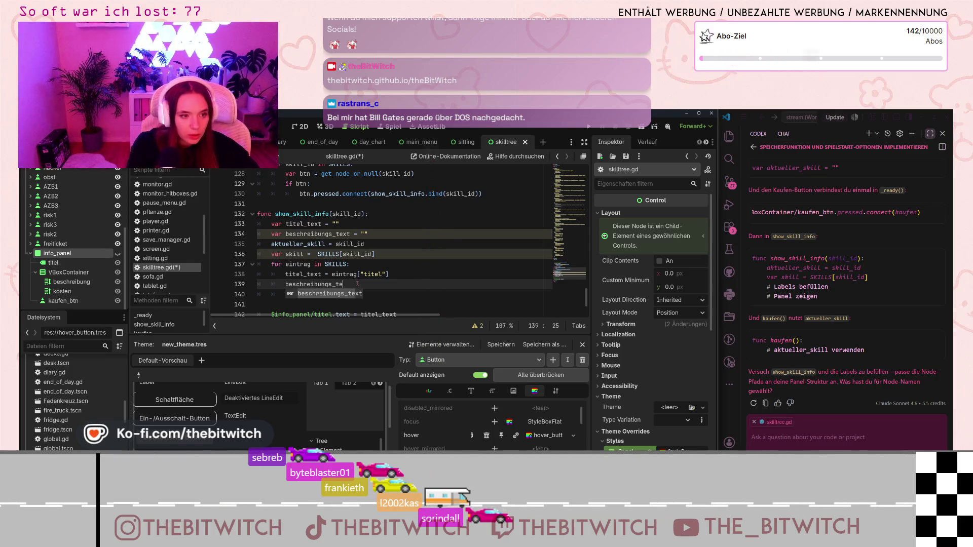
key("Return")
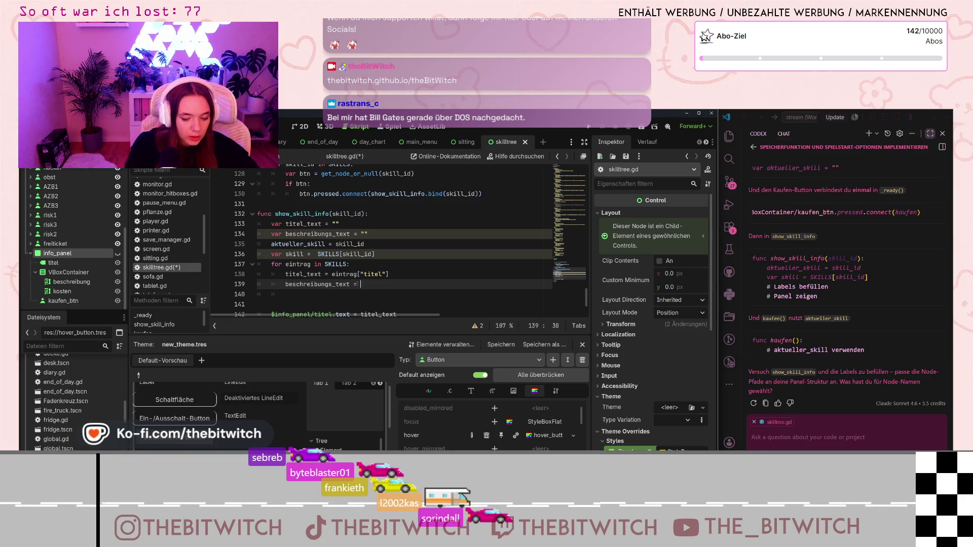
type("eintra")
type("g[\"be")
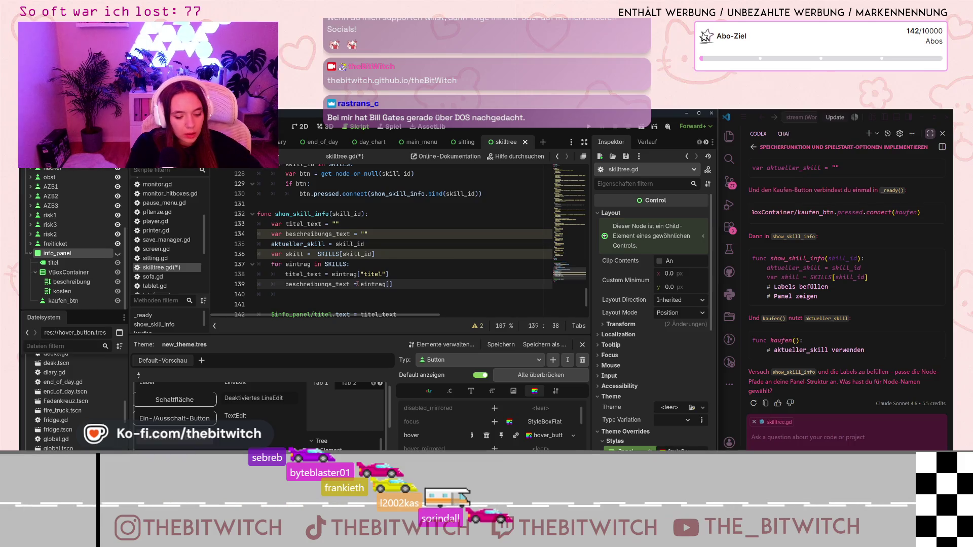
type("schreibung")
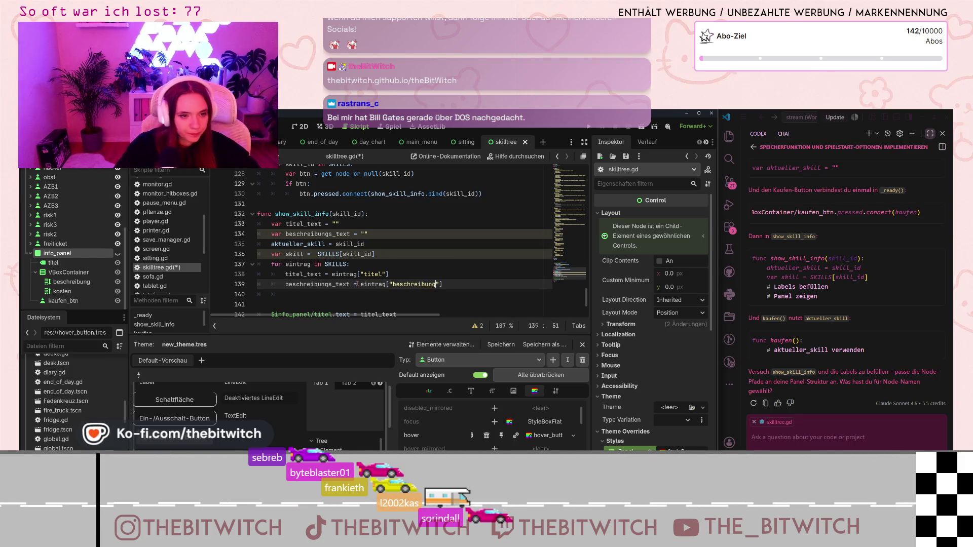
scroll(422, 305, "down", 2)
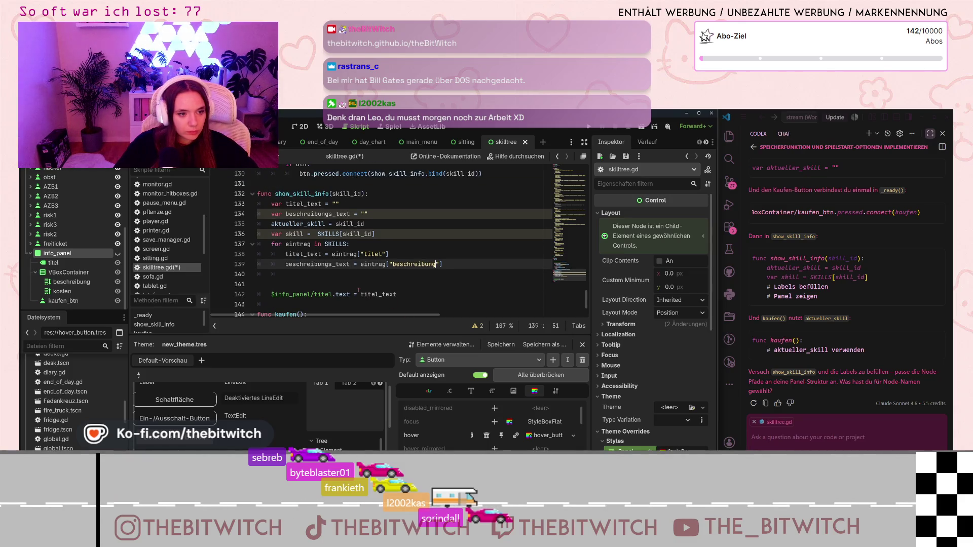
left_click(290, 272)
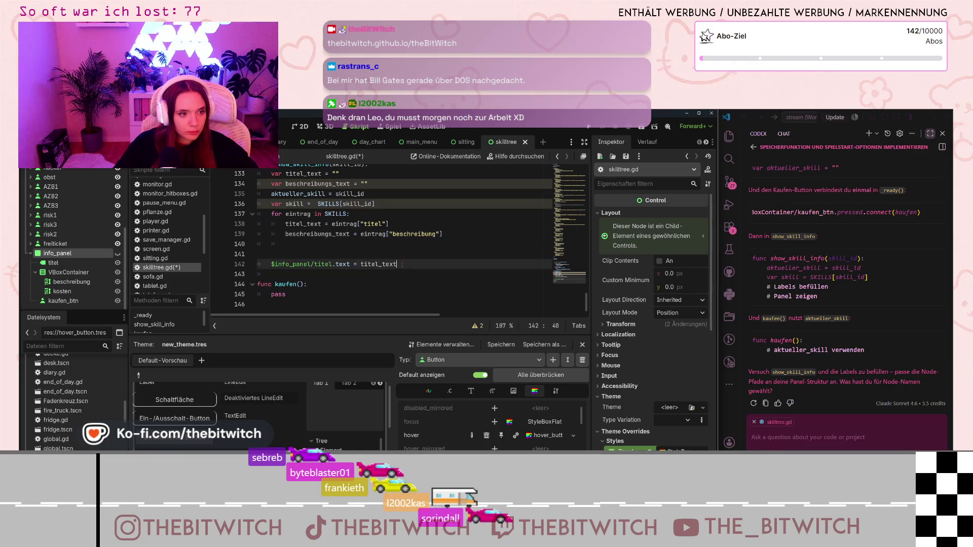
- Paste a copy of the $info_panel/titel.text assignment onto the line below it
left_click_drag(290, 270, 271, 266)
key("ctrl+c")
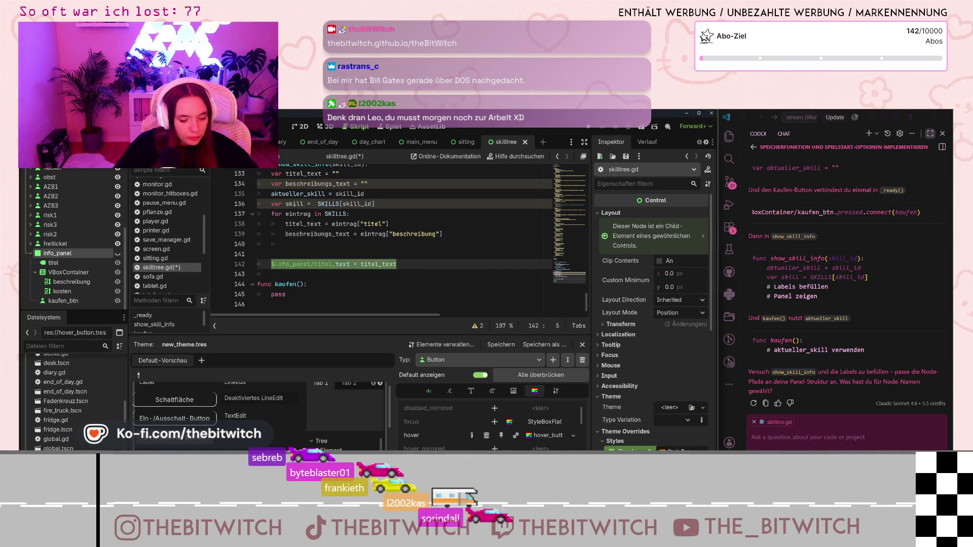
left_click(293, 272)
key("ctrl+v")
left_click(314, 274)
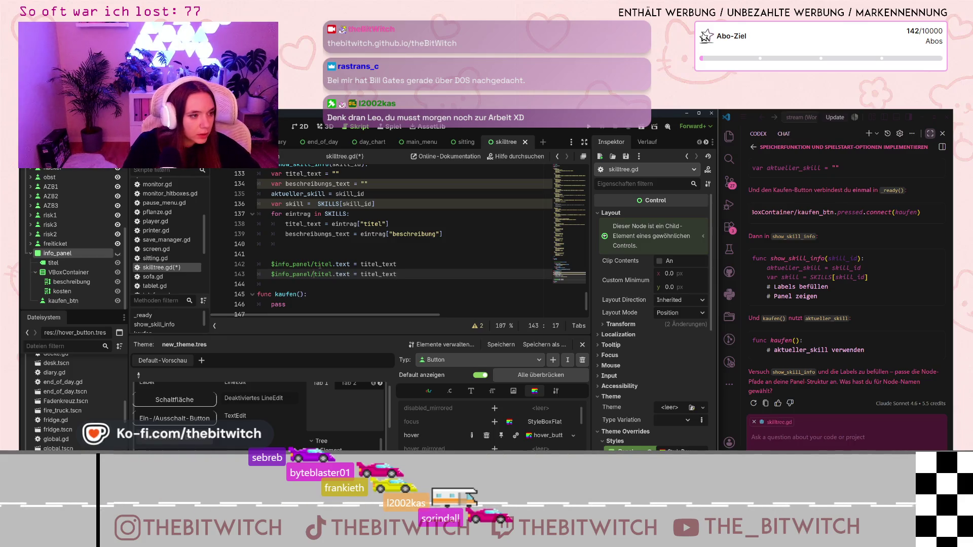
- Retarget the copy to $info_panel/VBoxContainer/beschreibung and assign it beschreibungs_text
double_click(311, 275)
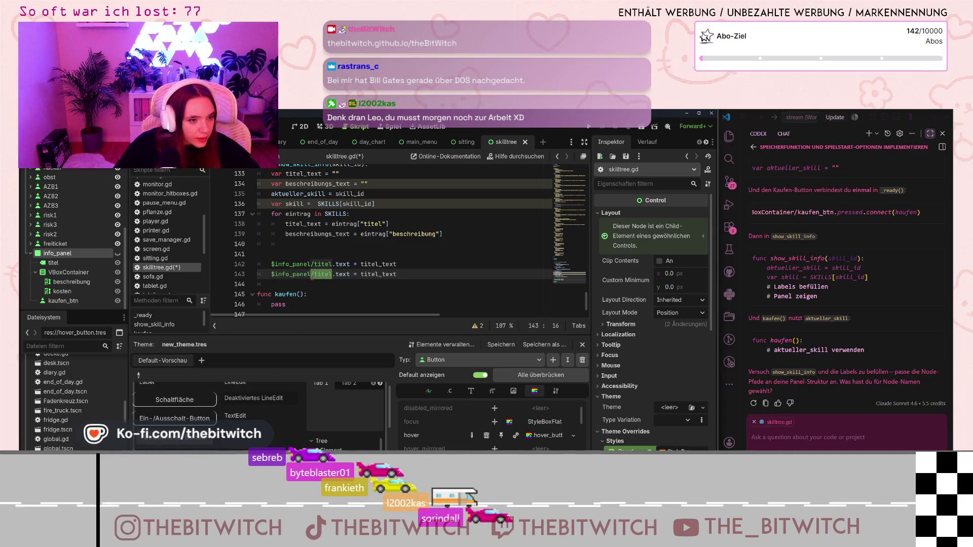
type("V")
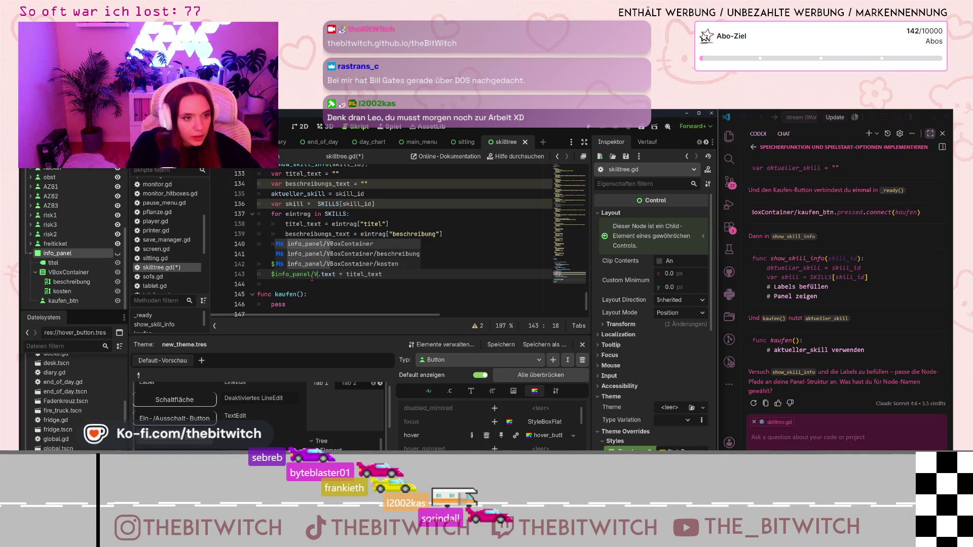
key("Down")
key("Return")
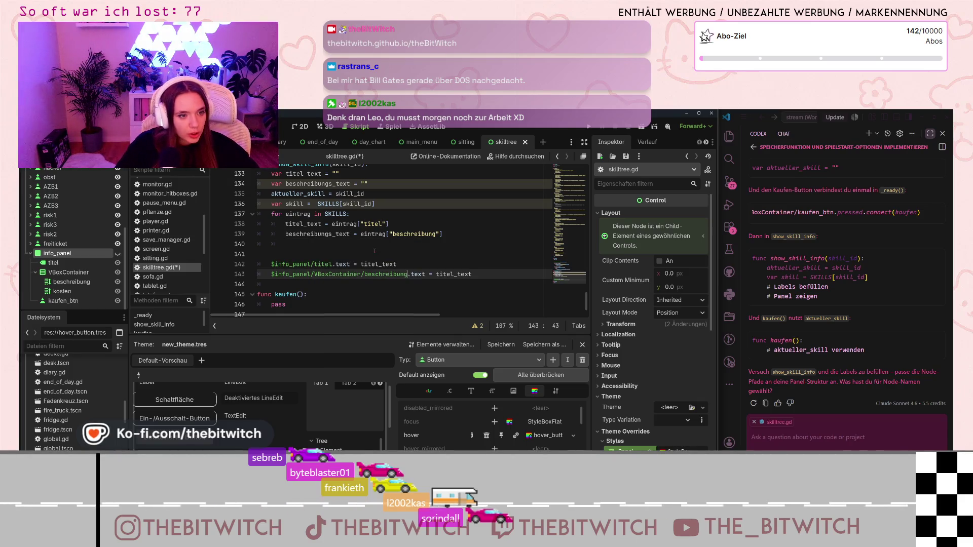
left_click_drag(435, 274, 507, 270)
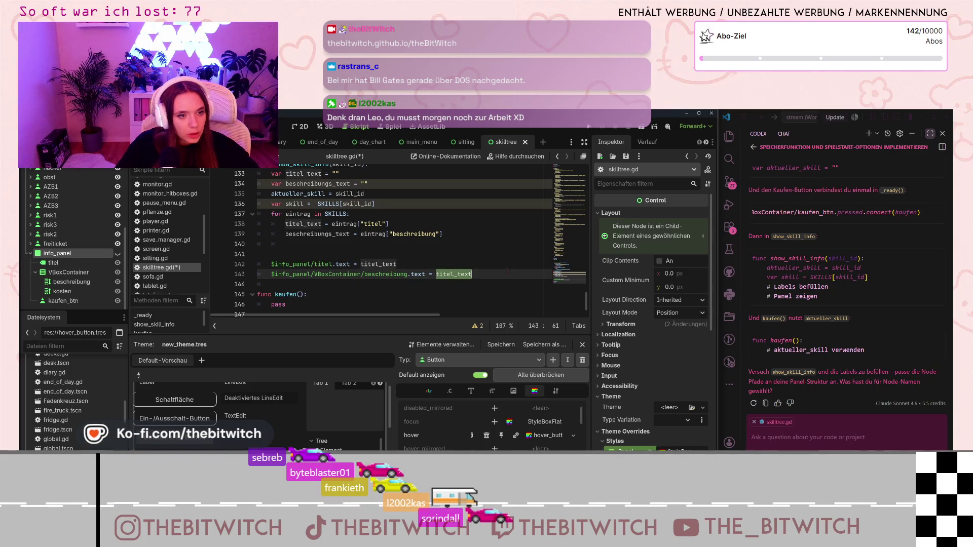
type("beschreibung")
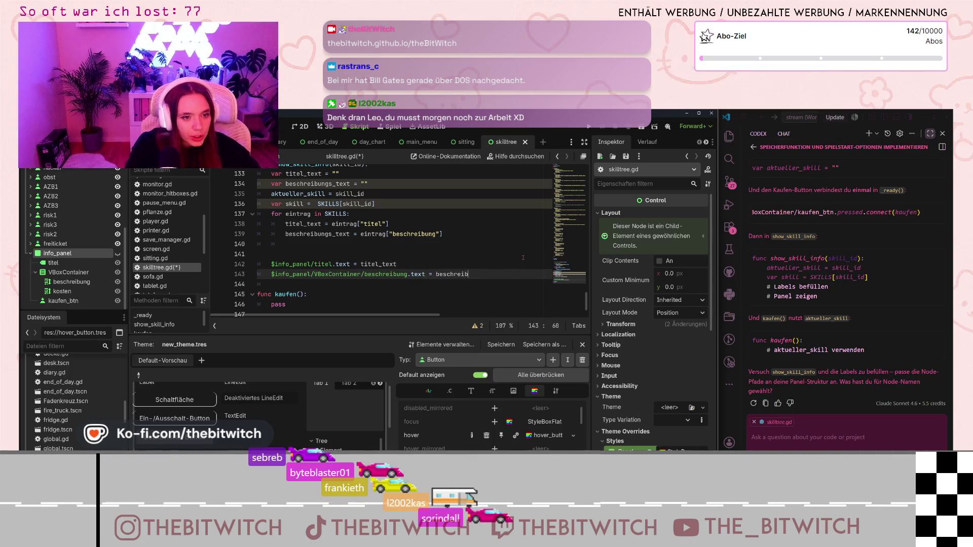
type("s_text")
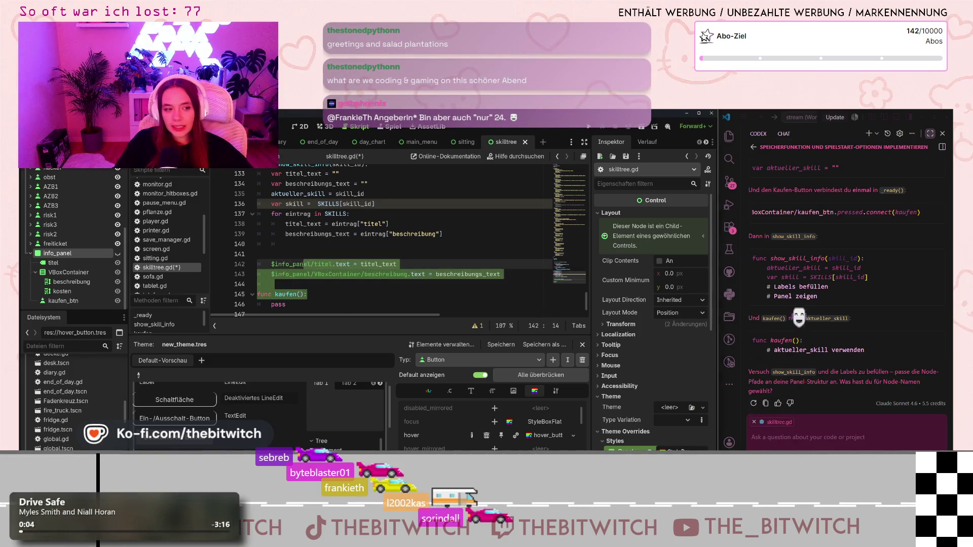
- Finish the beschreibung.text = beschreibungs_text line and move the caret into func kaufen()
left_click(296, 252)
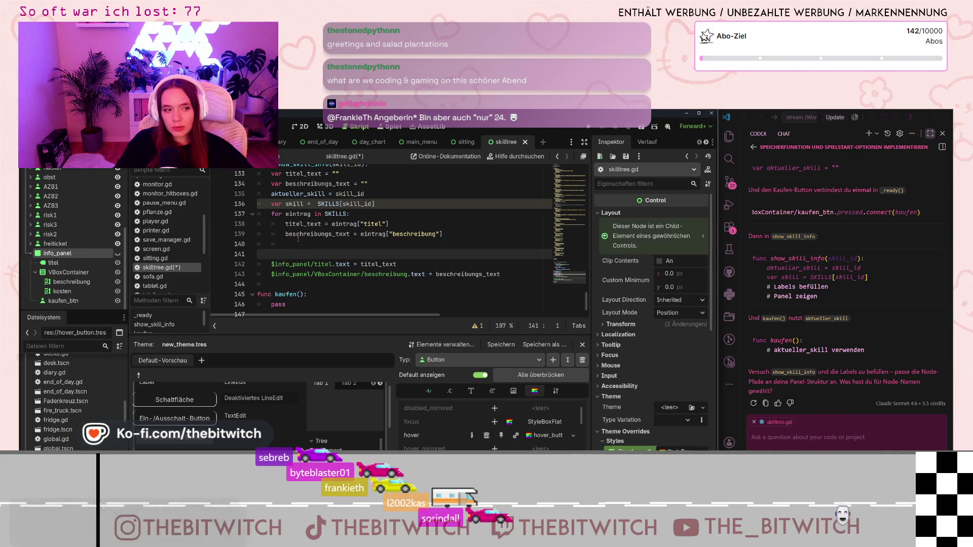
left_click(326, 295)
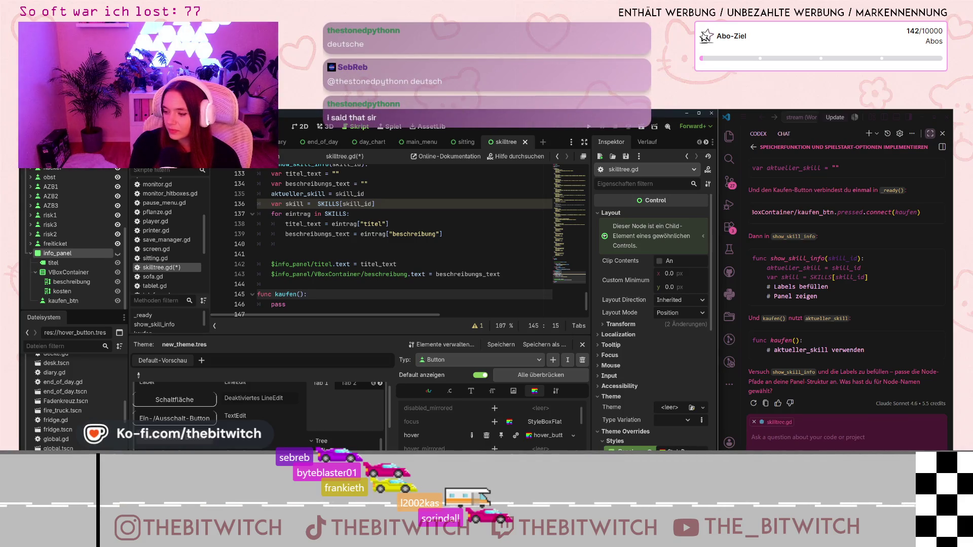
left_click(307, 294)
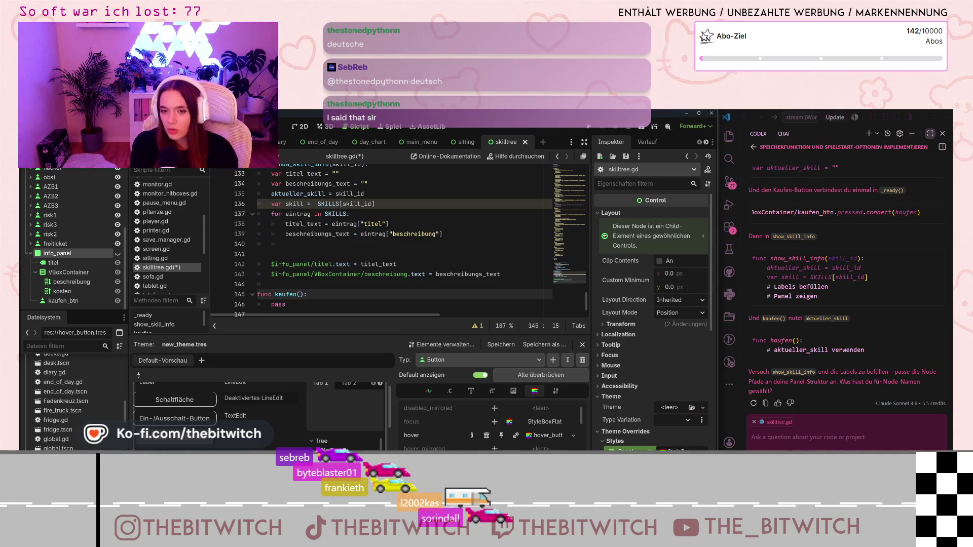
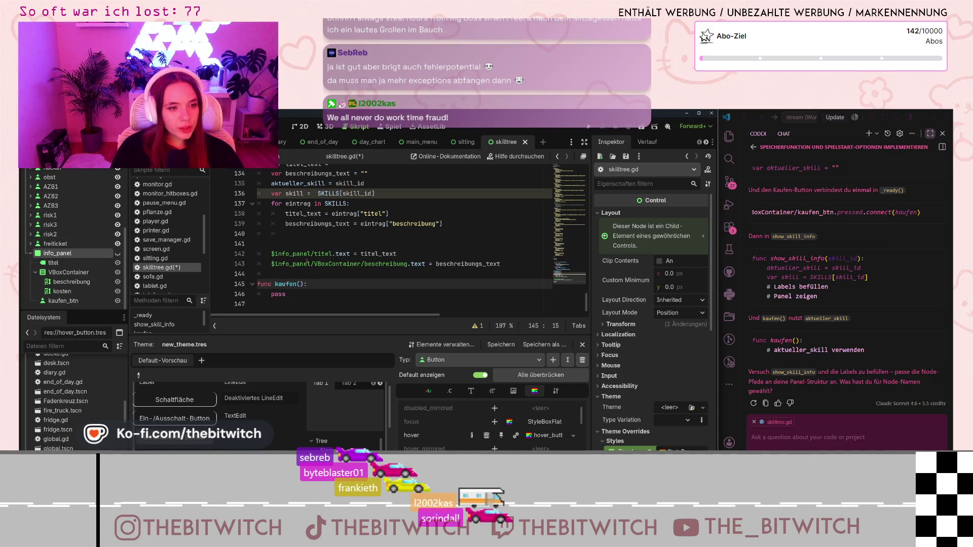
- Declare var kosten_text = "" and assign kosten_text = eintrag["kosten"] in show_skill_info
scroll(448, 238, "up", 1)
left_click(382, 205)
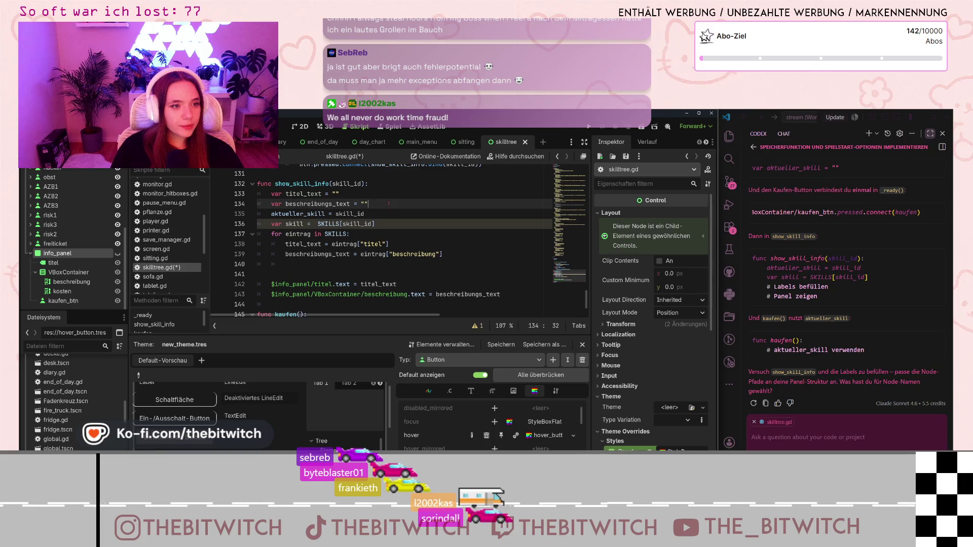
key("Return")
type("var kosten_text")
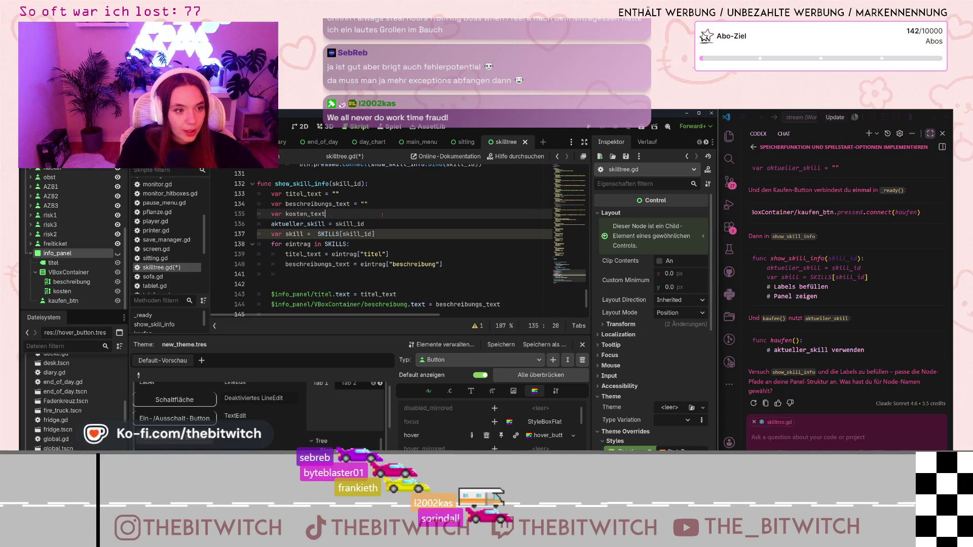
type("= \"")
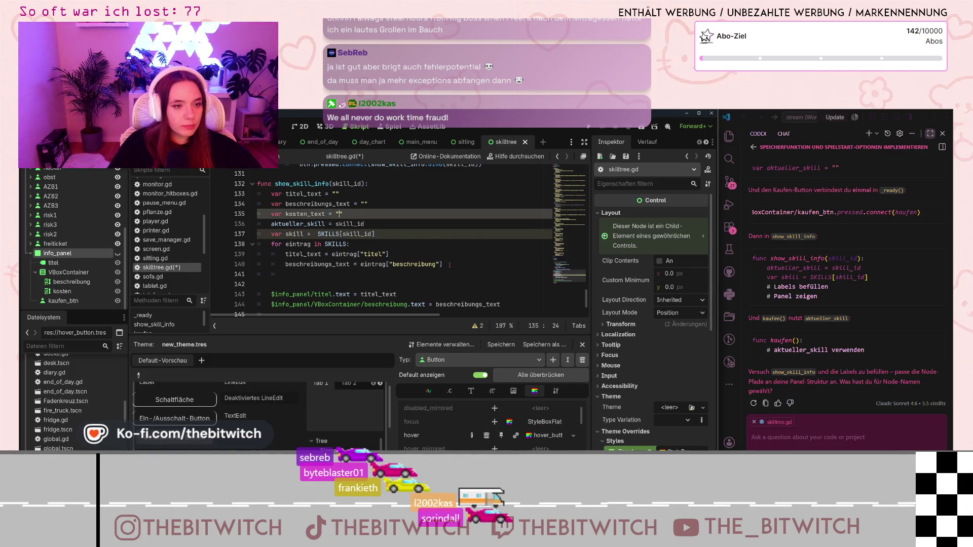
left_click(448, 264)
key("Return")
type("kosten")
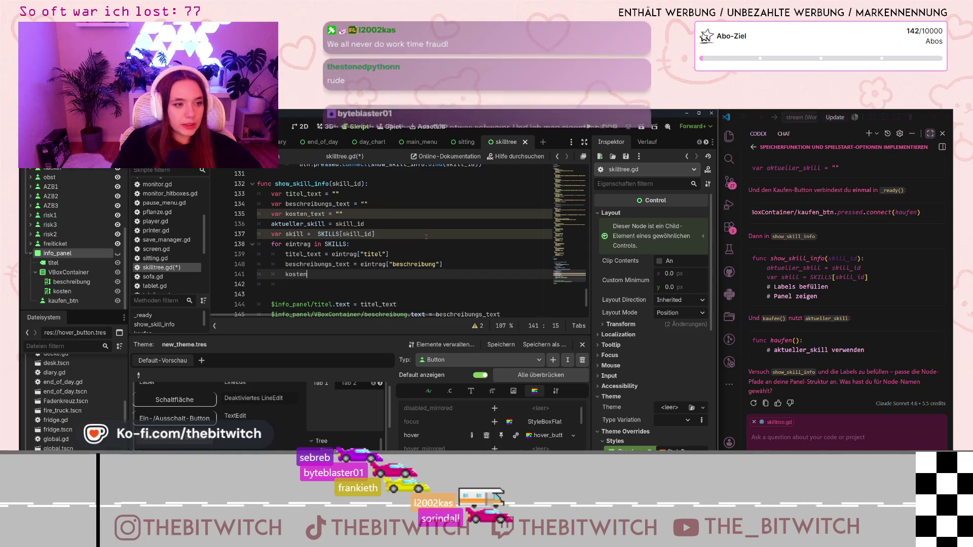
type("_ ext")
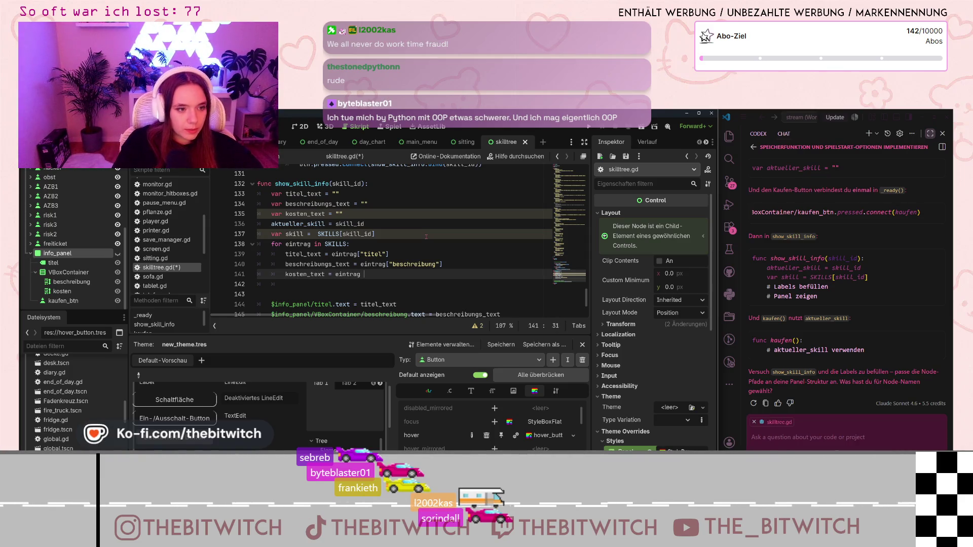
type("[\"kosten")
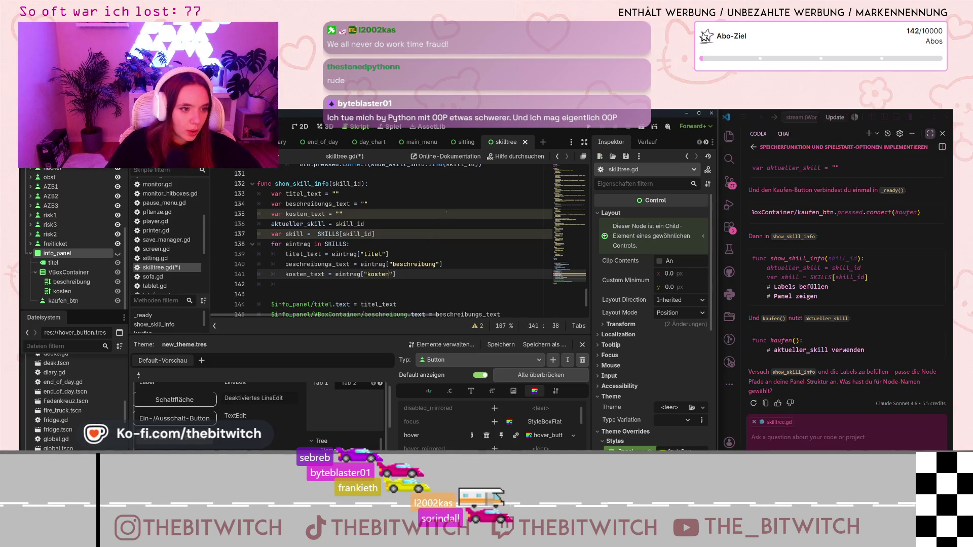
- Add $info_panel/VBoxContainer/kosten.text = kosten_text below the description label line and save
scroll(455, 234, "down", 1)
left_click_drag(503, 285, 267, 286)
key("ctrl+c")
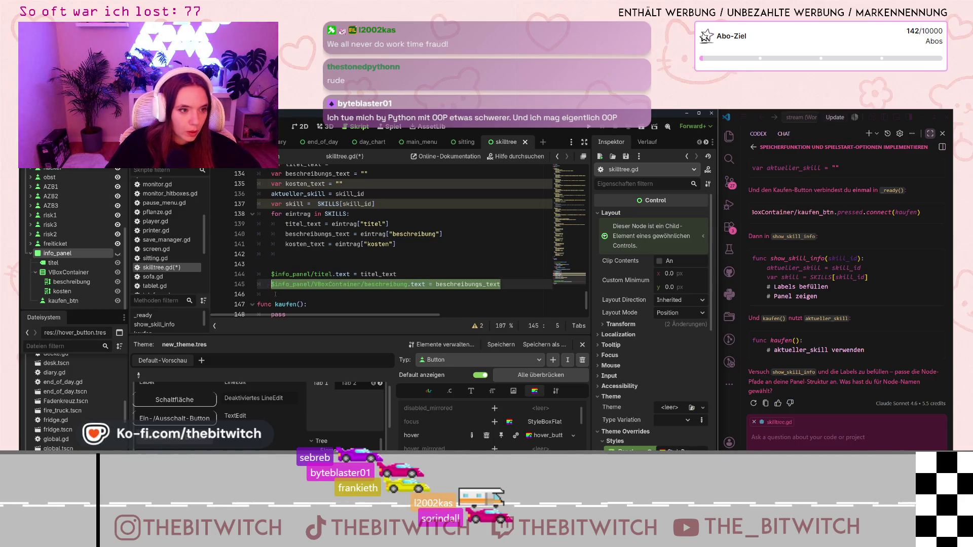
left_click(274, 294)
key("ctrl+v")
key("Return")
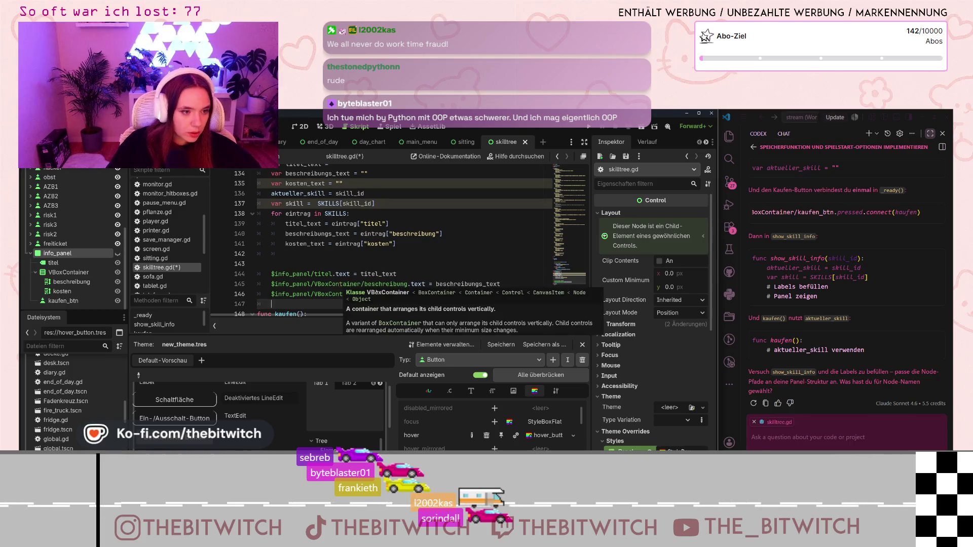
double_click(386, 294)
type("kosten.text = beschreibungs_text")
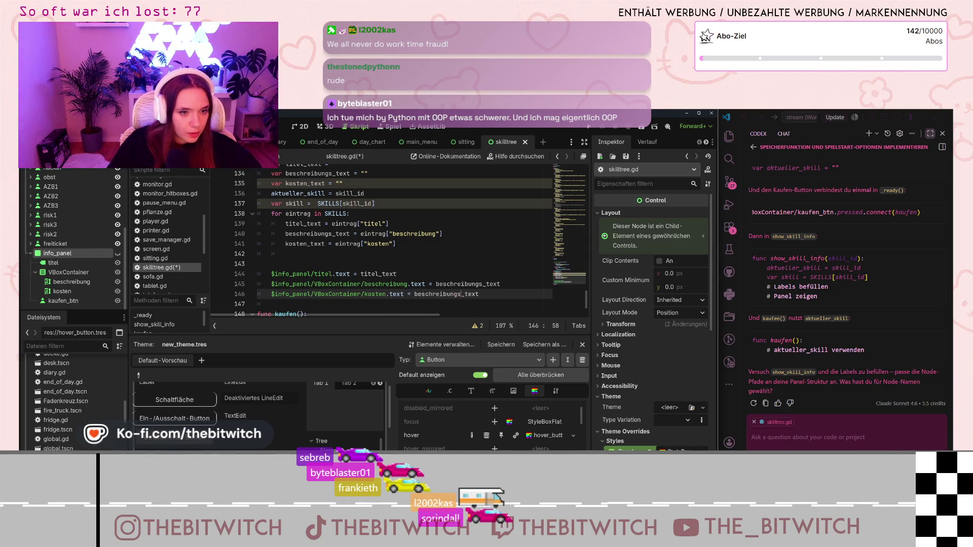
left_click_drag(462, 294, 416, 294)
type("kost")
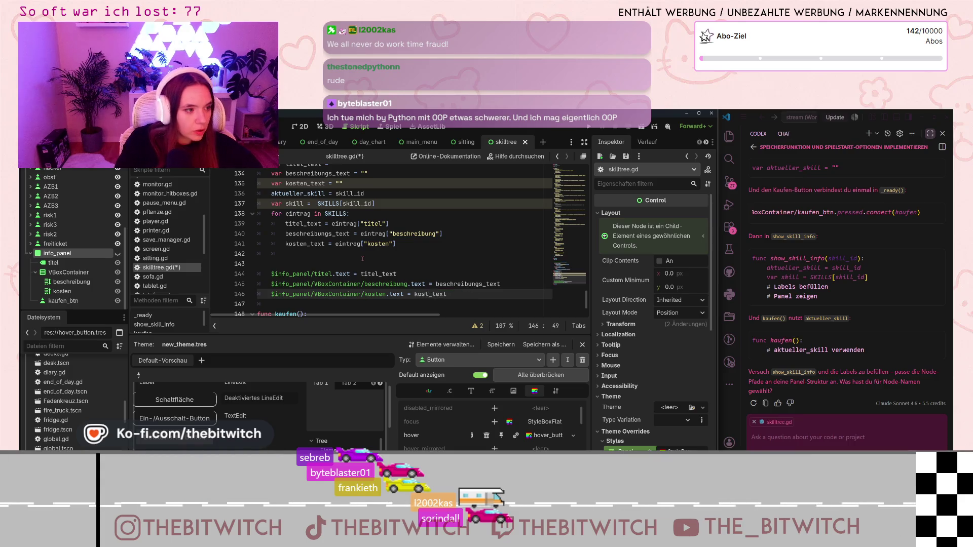
left_click(439, 265)
key("ctrl+s")
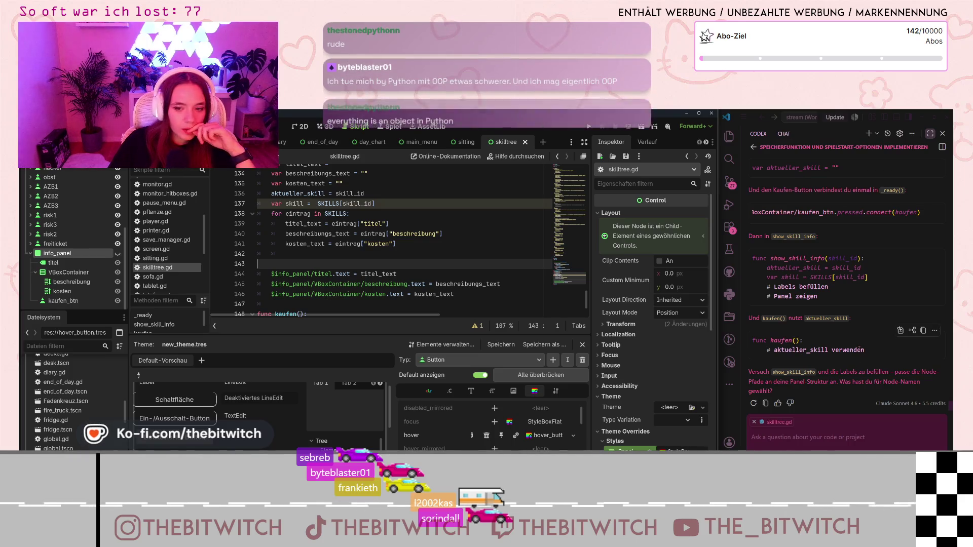
- Save skilltree.gd again, run the project with F5 and start a new game
left_click(440, 233)
key("ctrl+s")
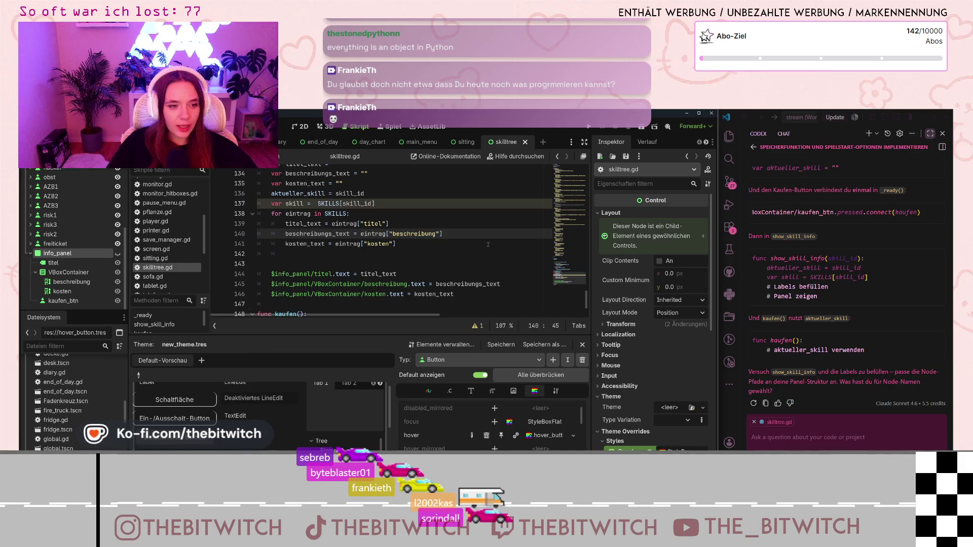
key("F5")
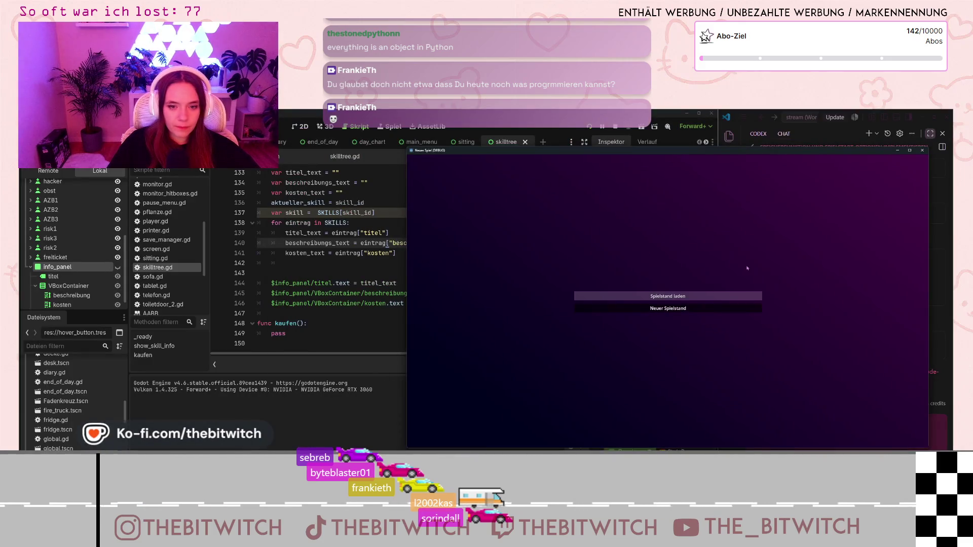
left_click(667, 308)
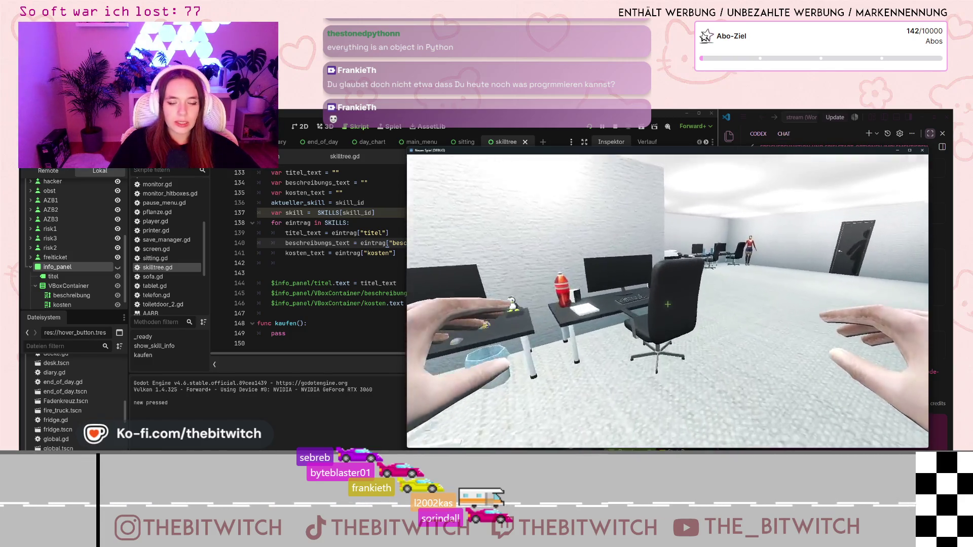
- Walk to the sofa, sleep, open the Skilltree and click a skill to test the info panel
key("w")
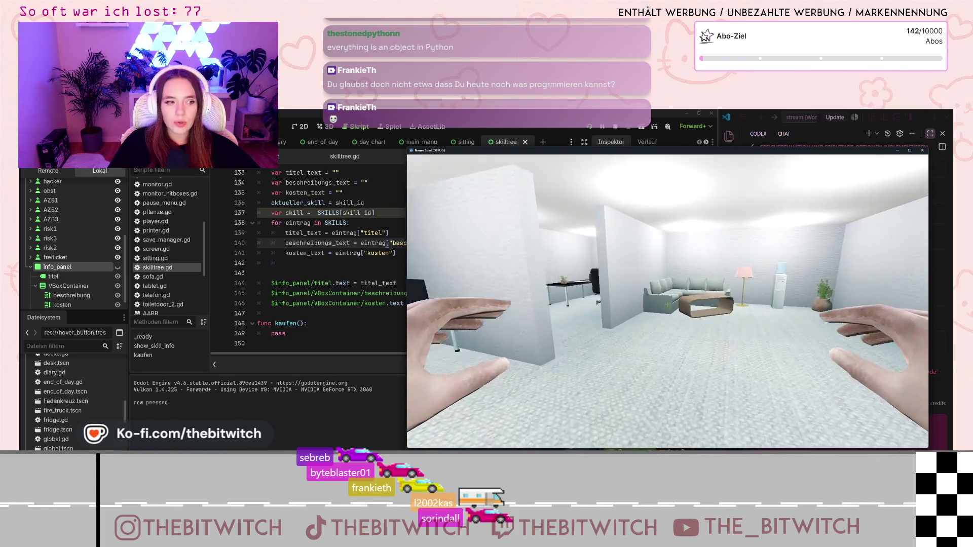
key("w")
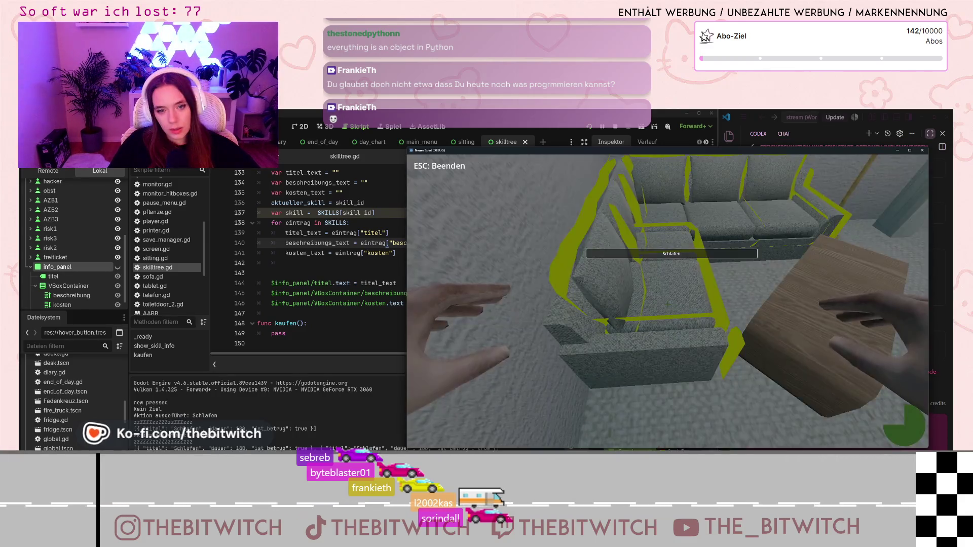
left_click(668, 303)
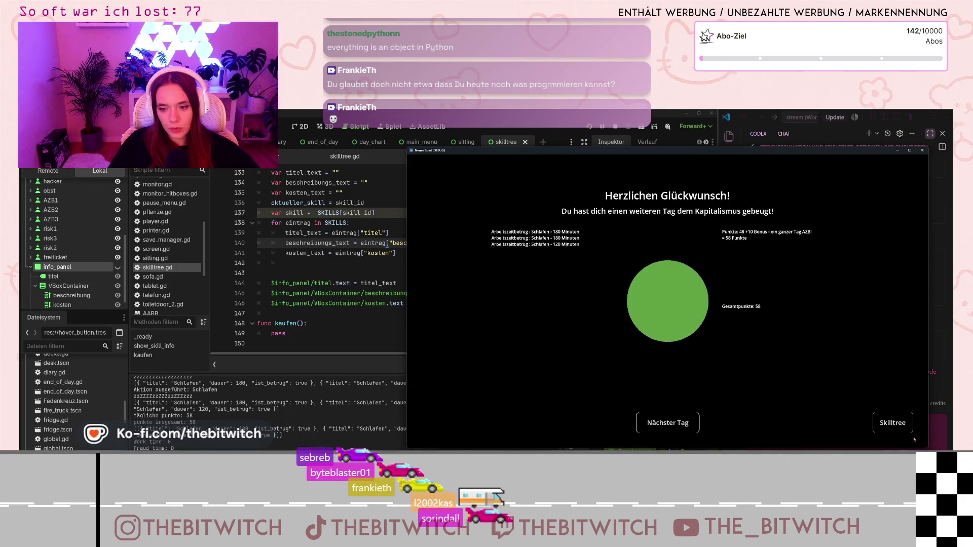
left_click(897, 427)
left_click(786, 361)
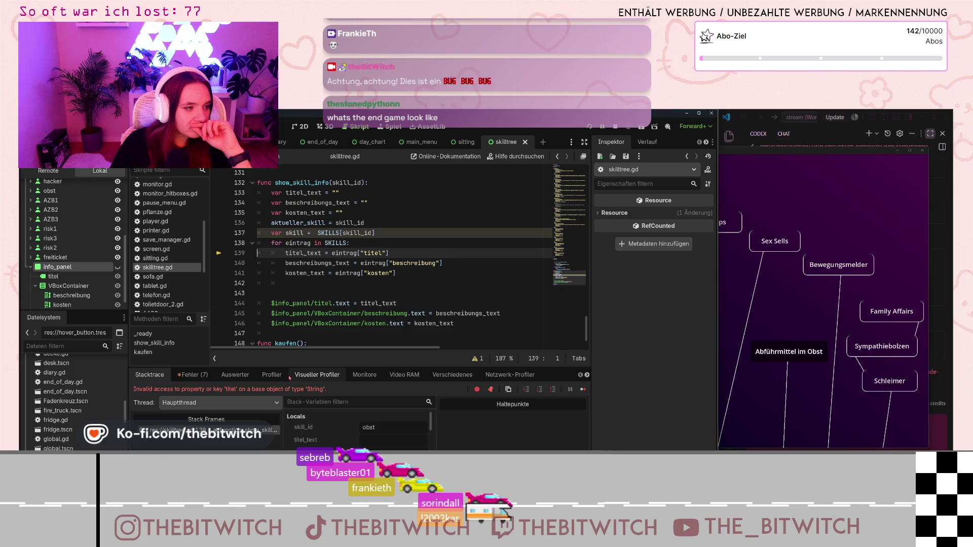
- Check the SKILLS 'name' key, change line 139 to eintrag["name"], save and relaunch the game
scroll(379, 261, "up", 6)
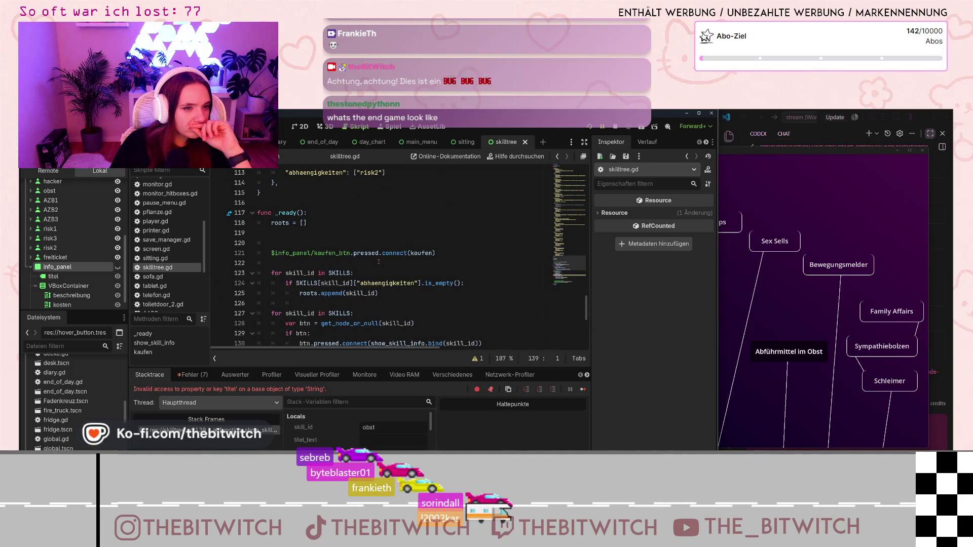
scroll(379, 261, "up", 6)
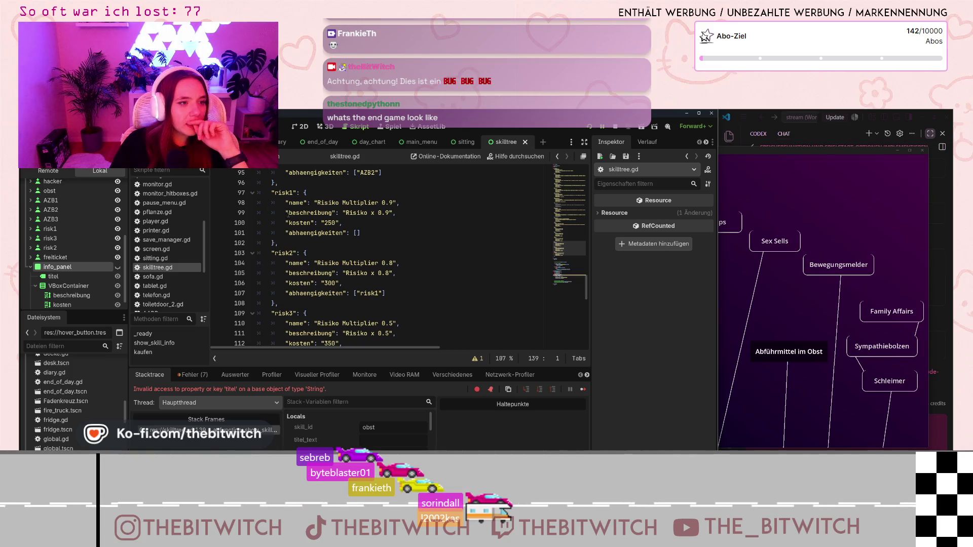
left_click(300, 204)
scroll(376, 238, "down", 13)
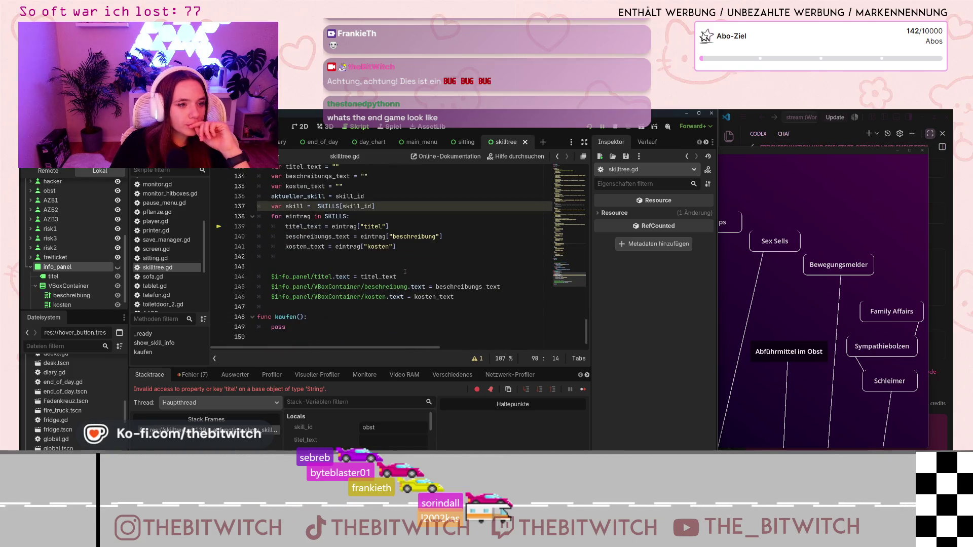
scroll(405, 271, "up", 1)
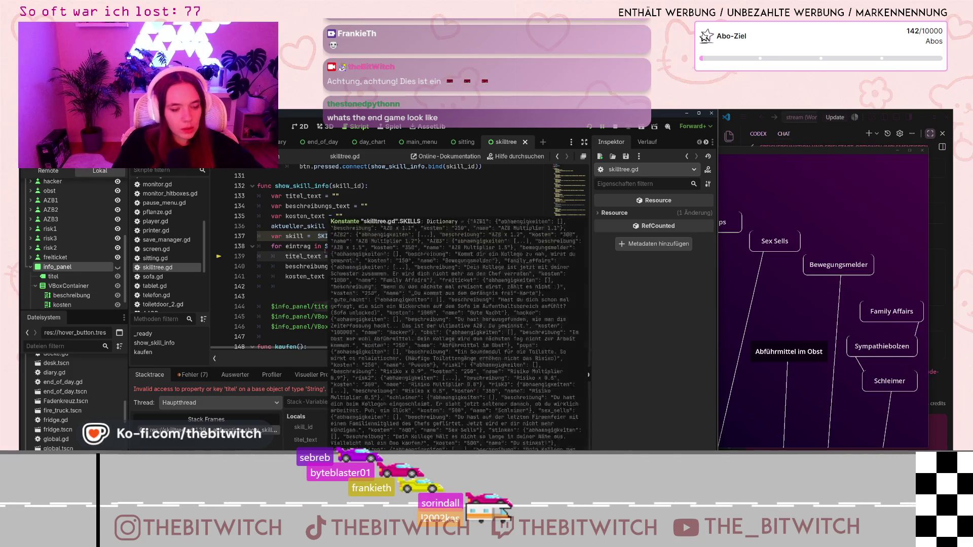
key("ctrl+s")
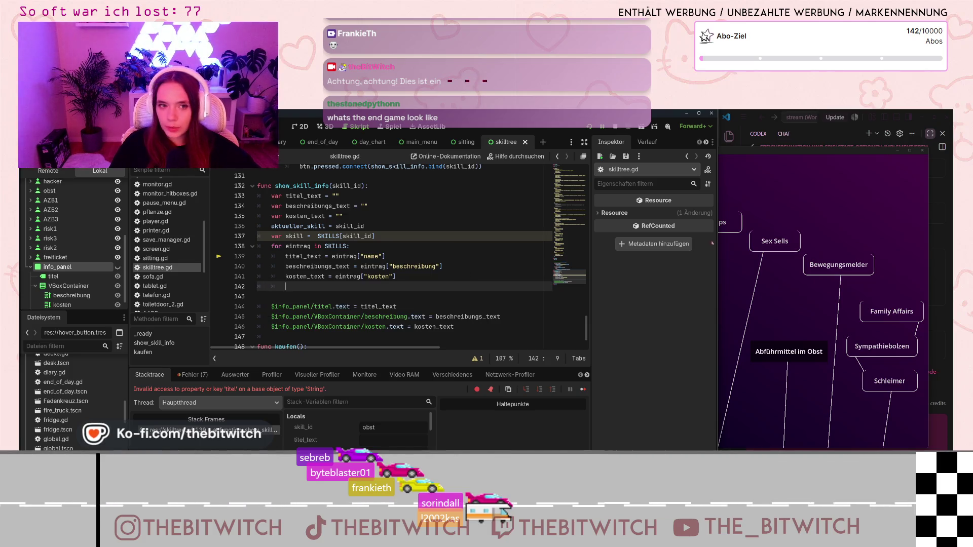
key("F5")
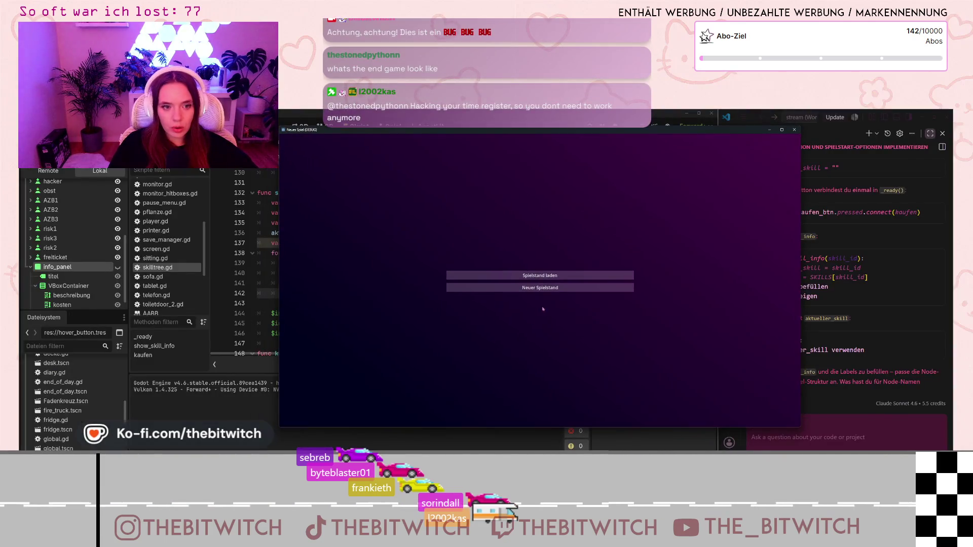
- Start a new save, sleep on the sofa, open the Skilltree and click a skill to retest
left_click(555, 289)
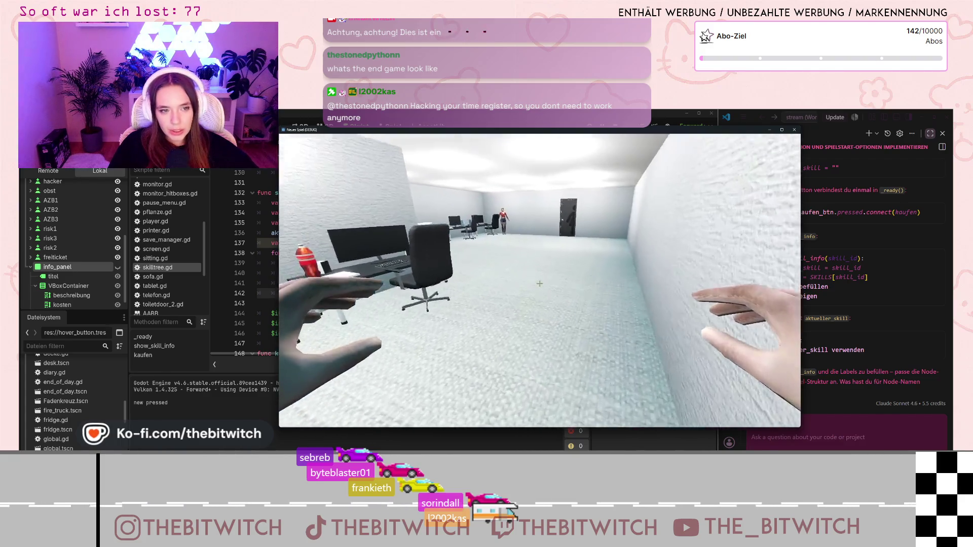
key("w")
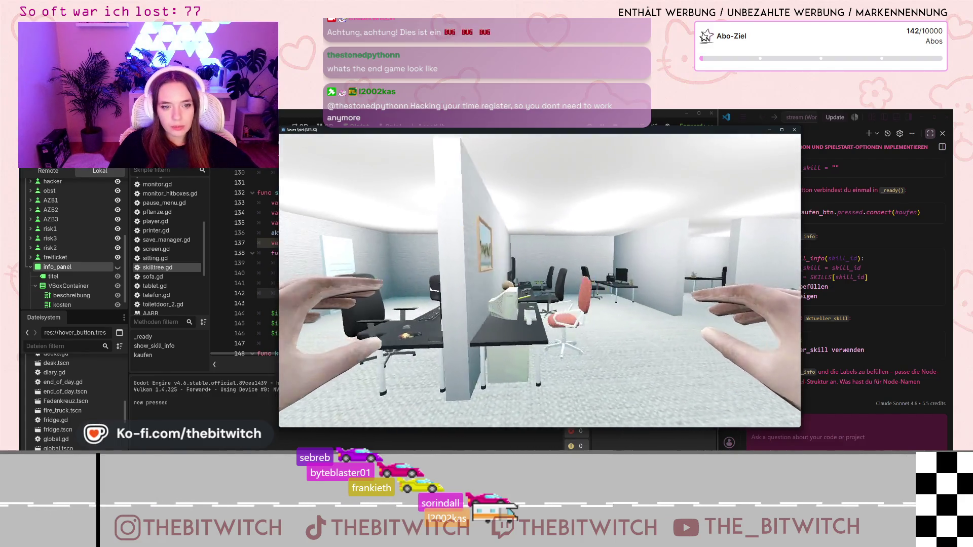
key("w")
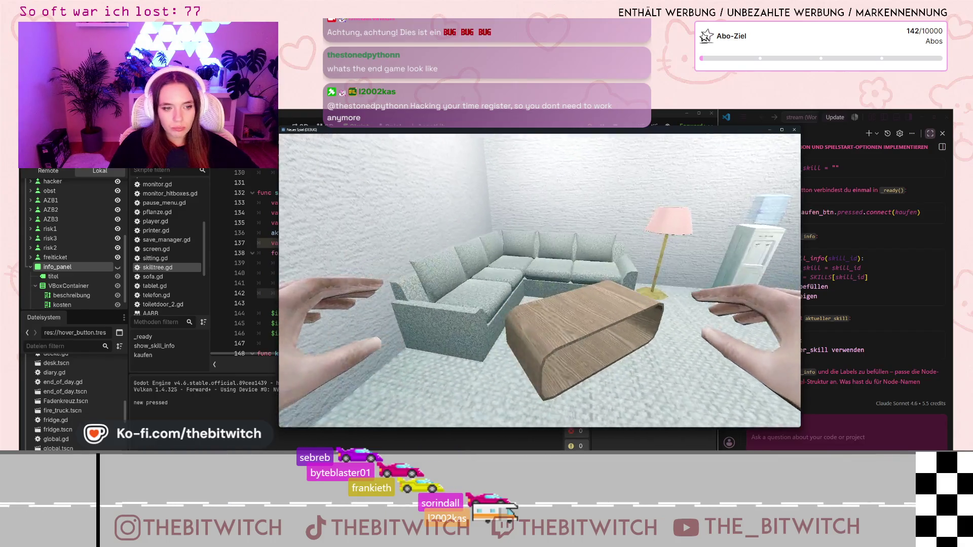
key("e")
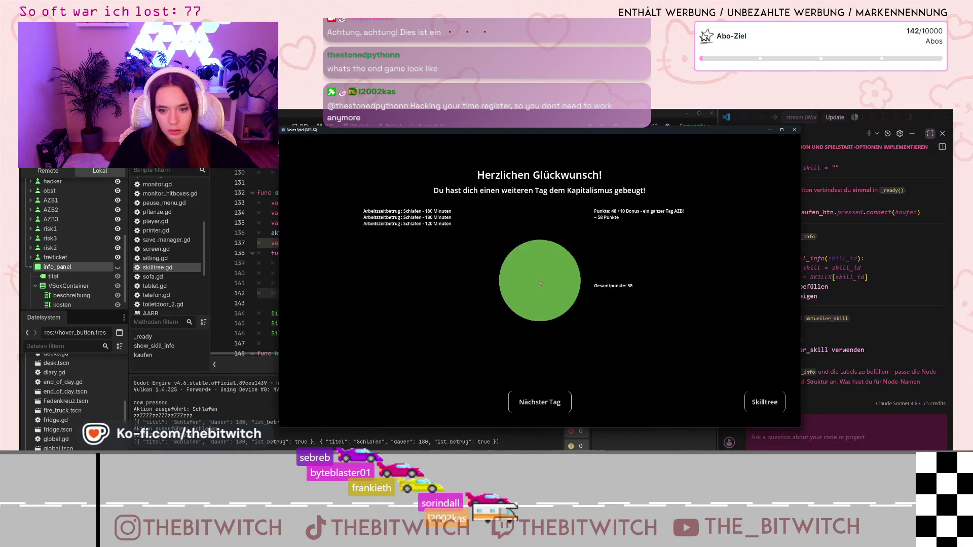
left_click(765, 401)
left_click(645, 335)
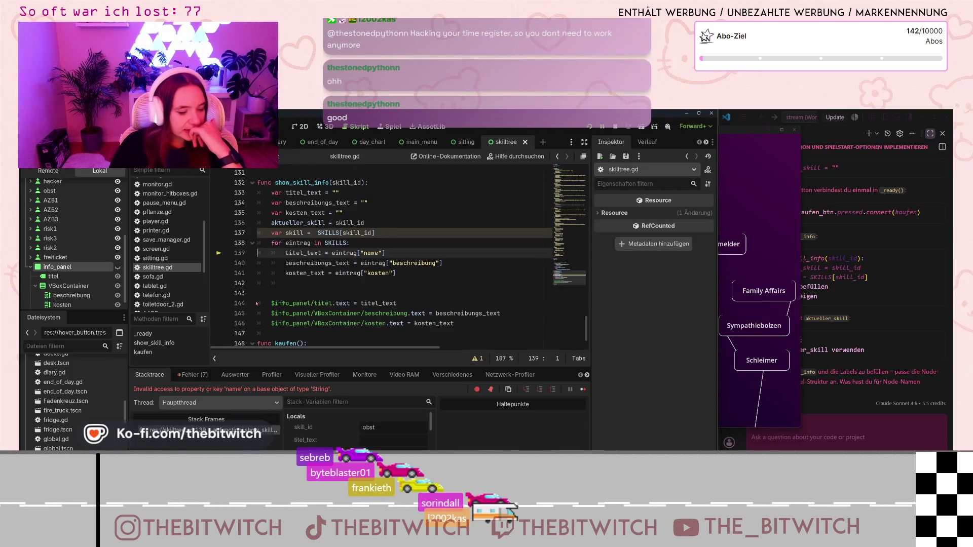
- Inspect failing line 139, then study how end_of_day.gd line 35 wraps values in str()
left_click(378, 253)
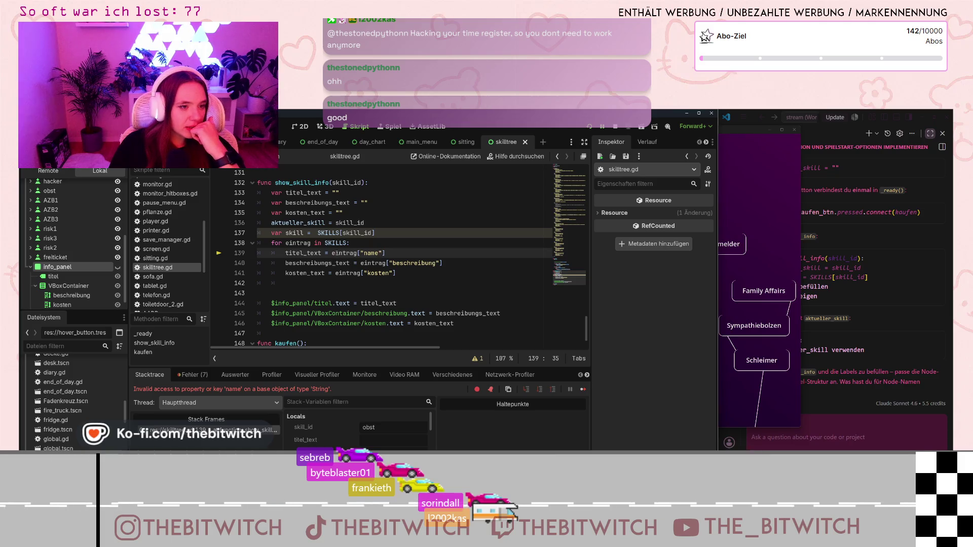
left_click(332, 253)
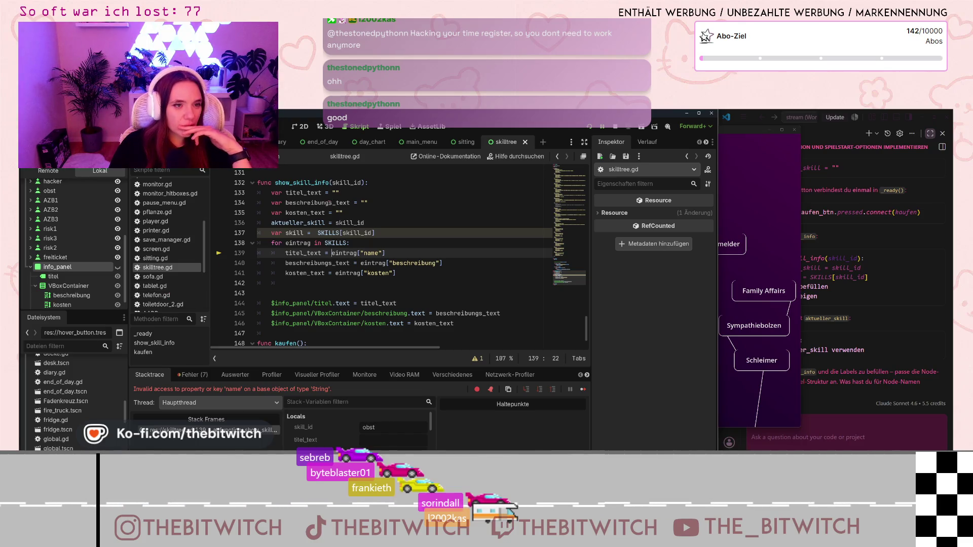
left_click(319, 142)
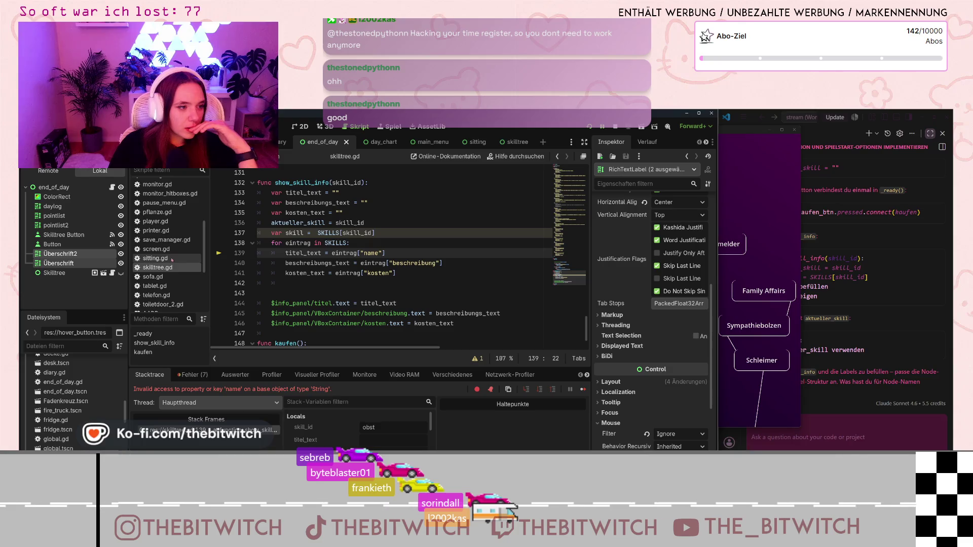
scroll(169, 253, "up", 3)
left_click(162, 231)
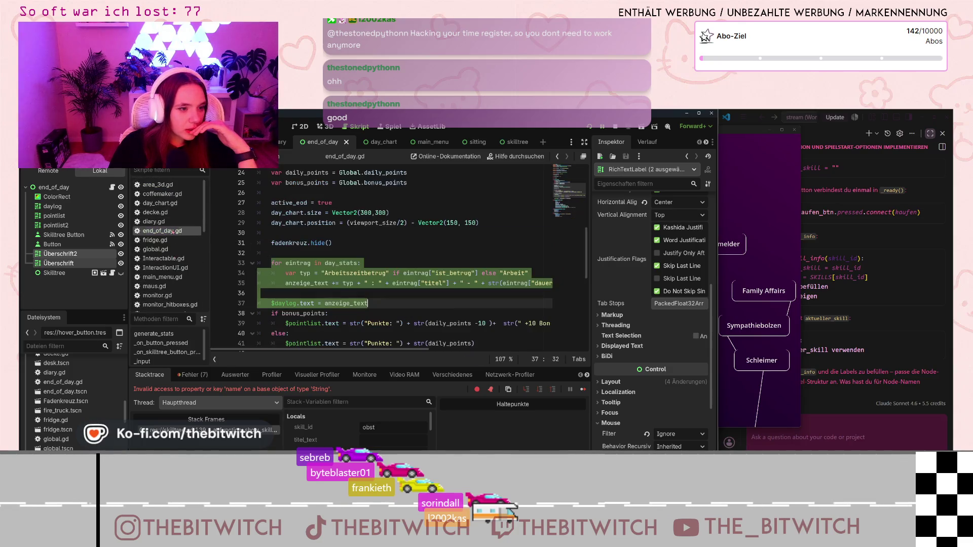
key("Up")
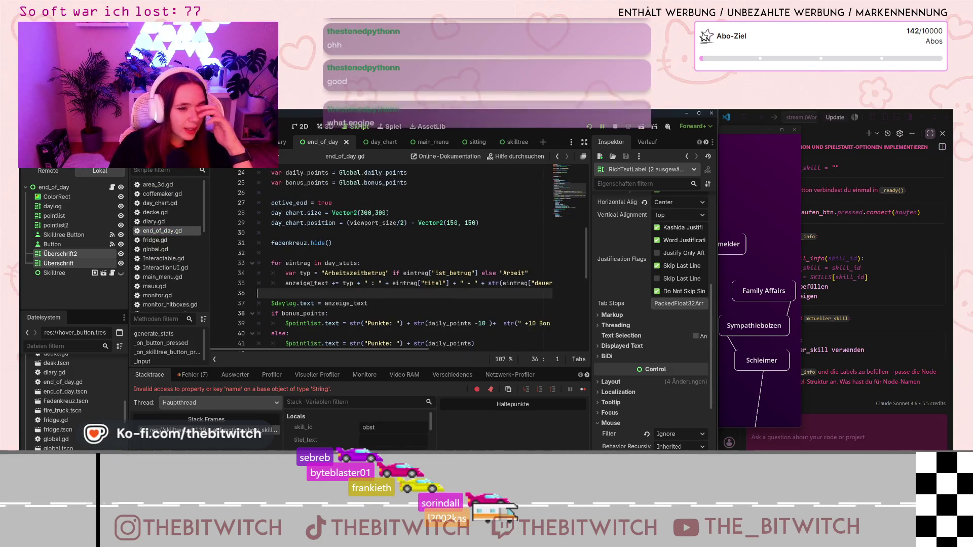
mouse_move(332, 280)
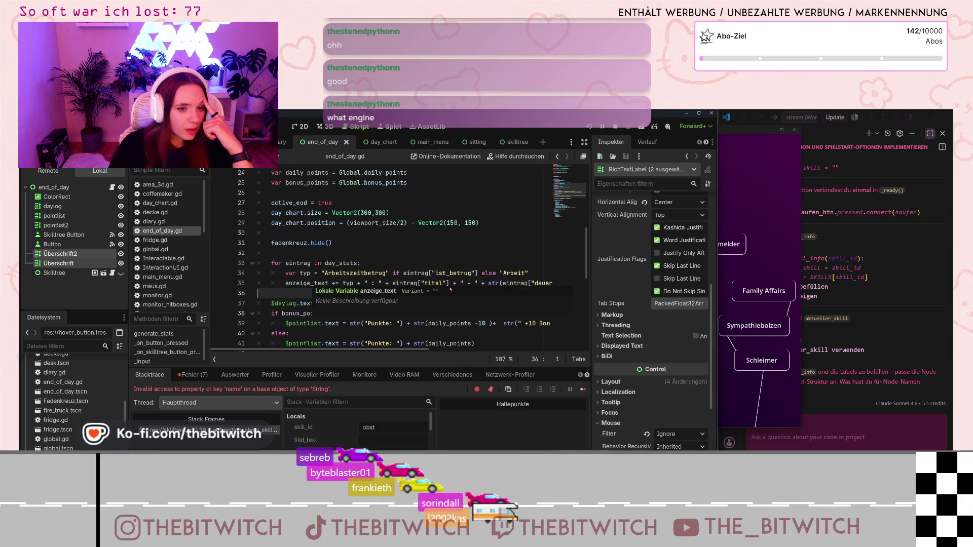
left_click(489, 282)
mouse_move(520, 286)
left_mouse_down()
mouse_move(555, 284)
mouse_move(409, 283)
left_mouse_up()
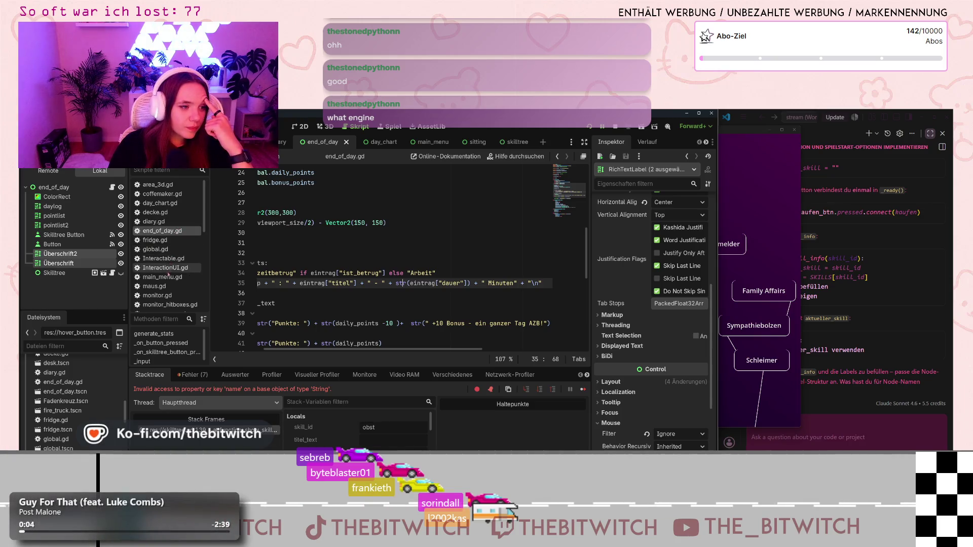
scroll(172, 236, "down", 3)
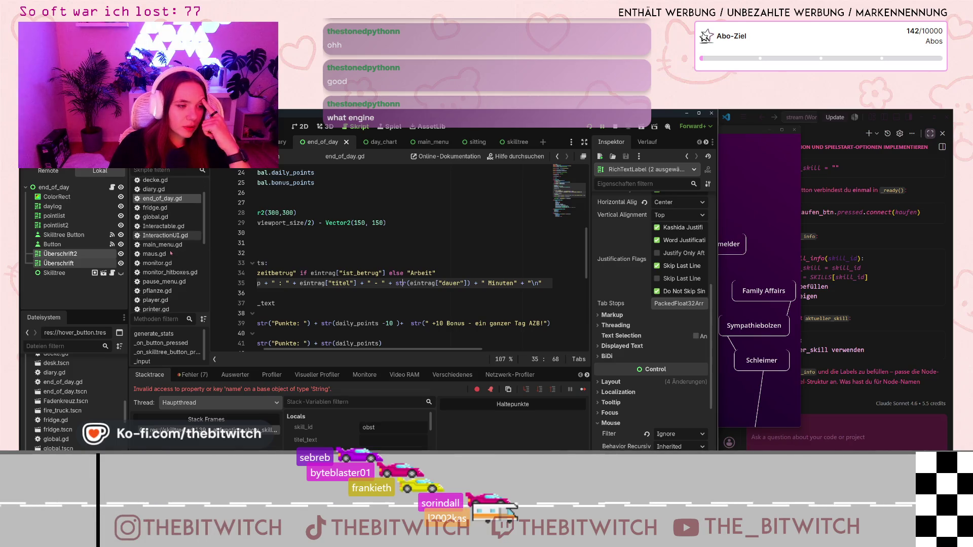
scroll(175, 265, "down", 1)
- Back in skilltree.gd, type str before the eintrag["name"] lookup on line 139
left_click(160, 298)
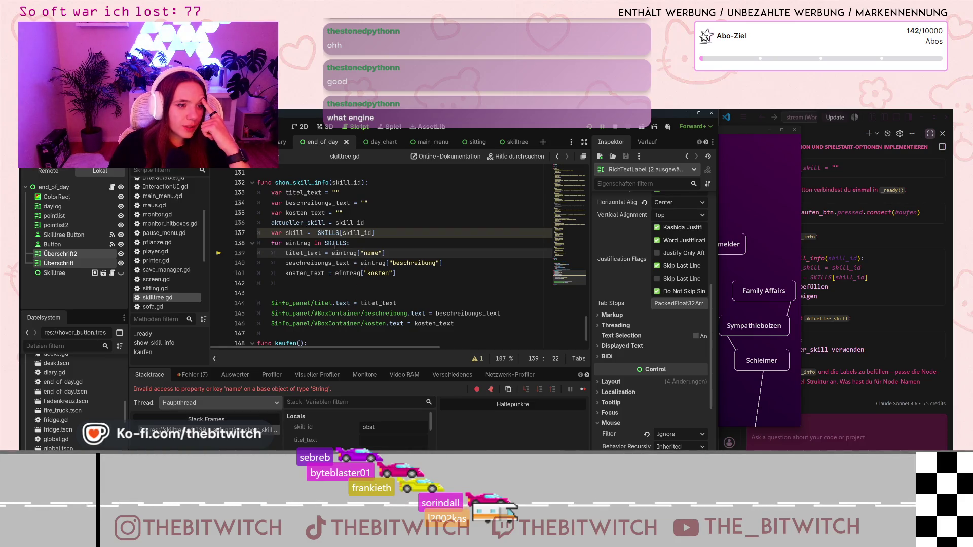
type("str")
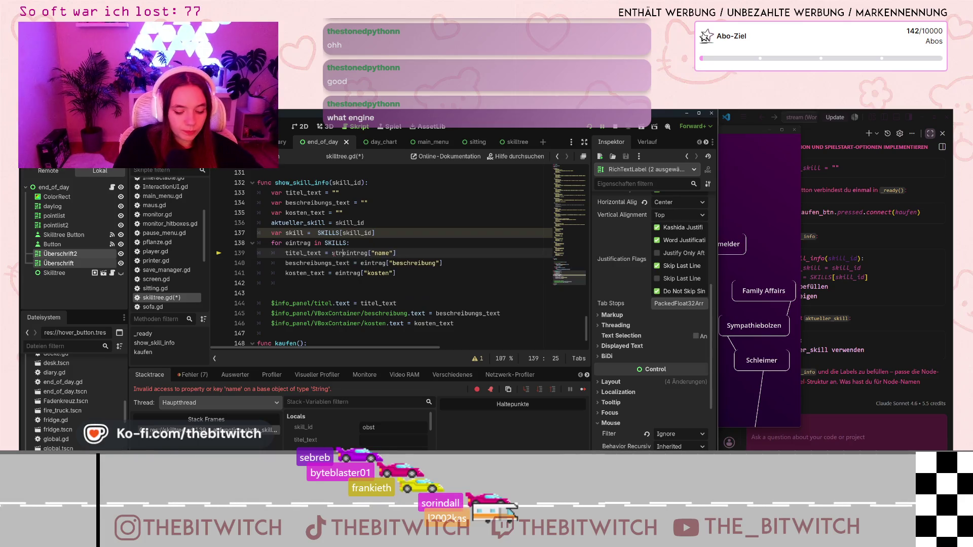
left_click(423, 253)
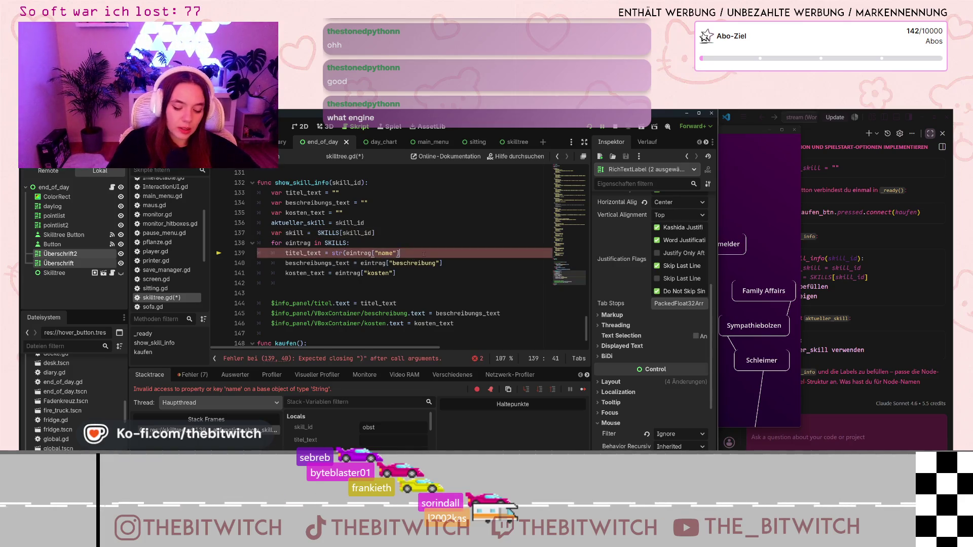
- Wrap the beschreibung and kosten lookups on lines 140–141 in str() and save the script
left_click(359, 263)
type("(")
left_click(479, 267)
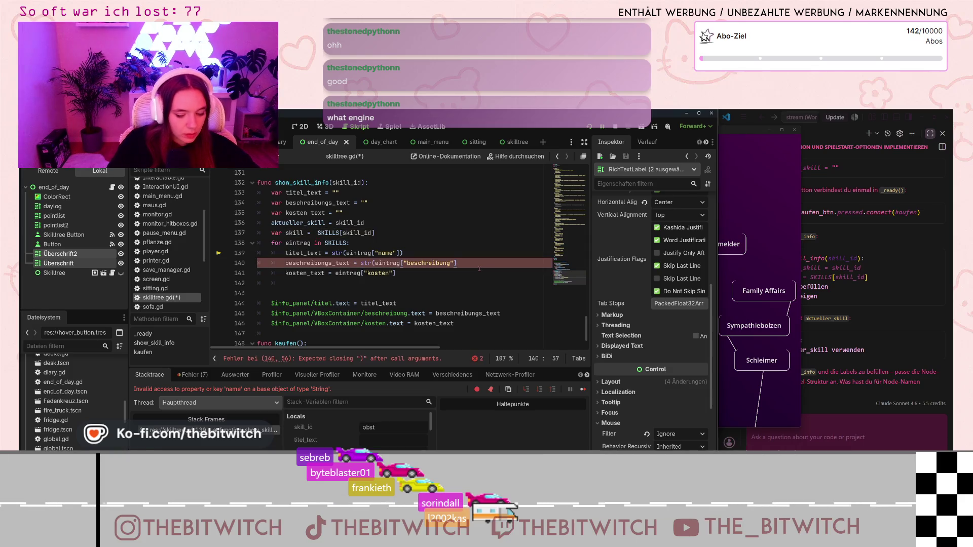
left_click(335, 274)
type("str(")
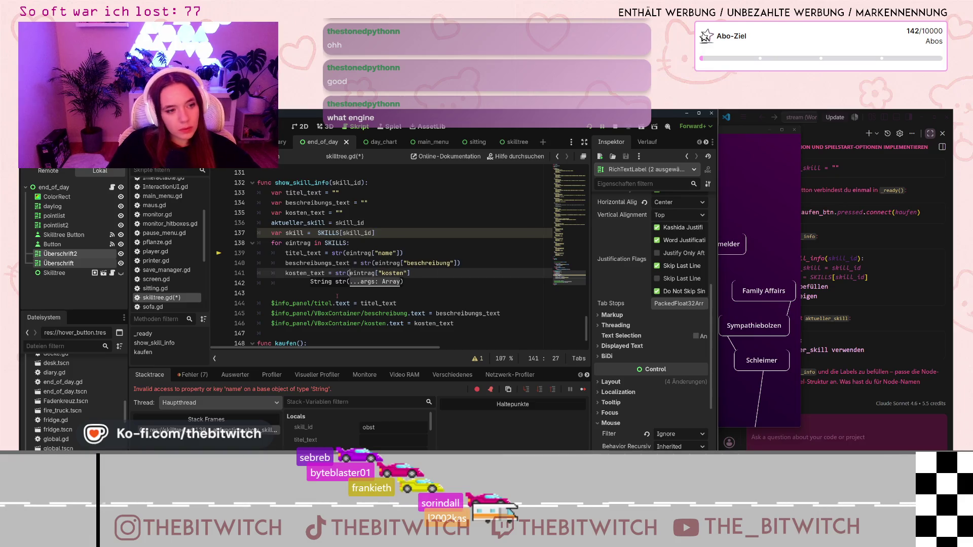
key("End")
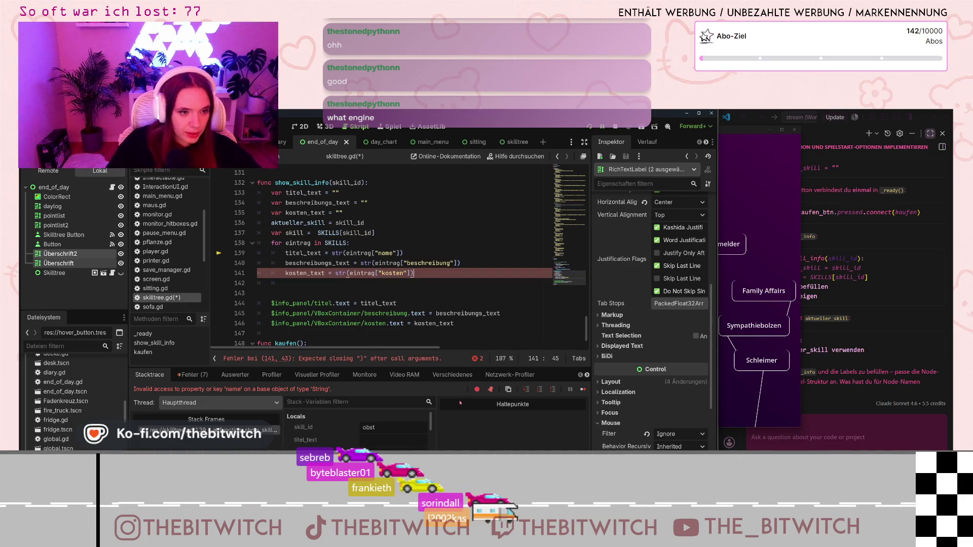
left_click(470, 304)
key("ctrl+s")
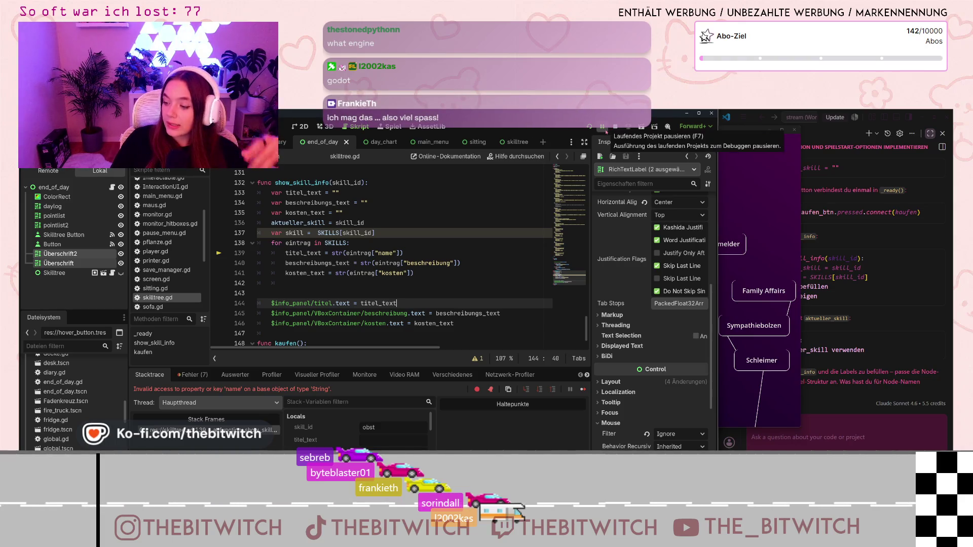
- Restart the game, start a new save, end the day on the lounge sofa, then close the skill tree
left_click(606, 130)
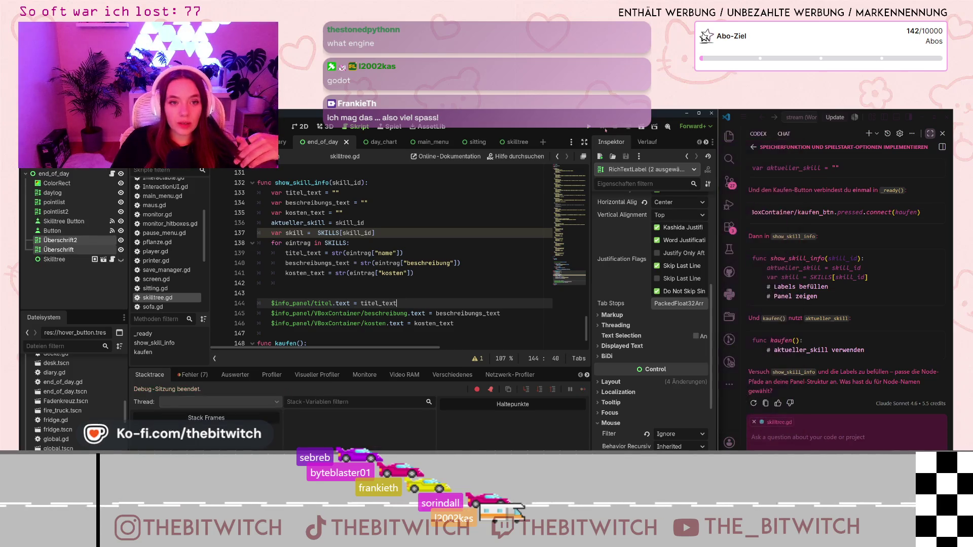
left_click(589, 127)
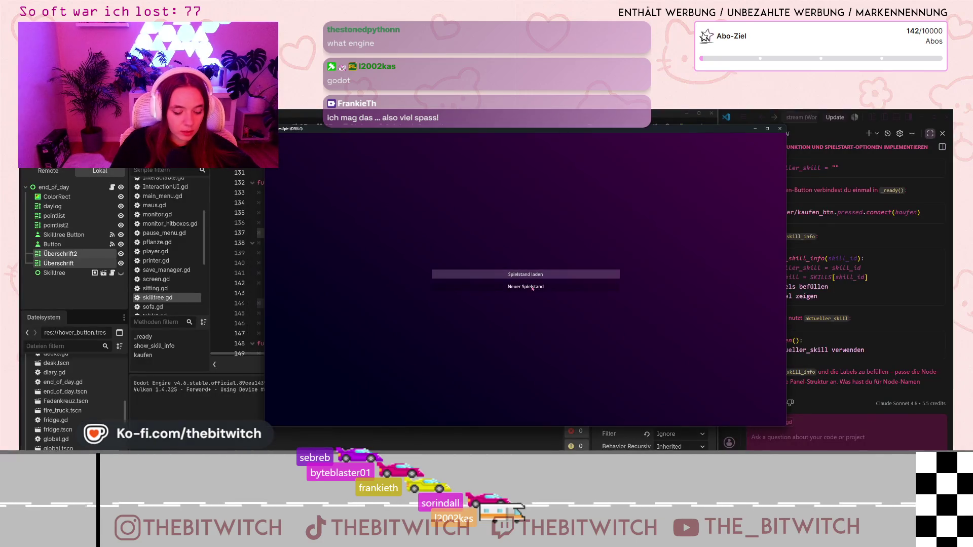
left_click(533, 287)
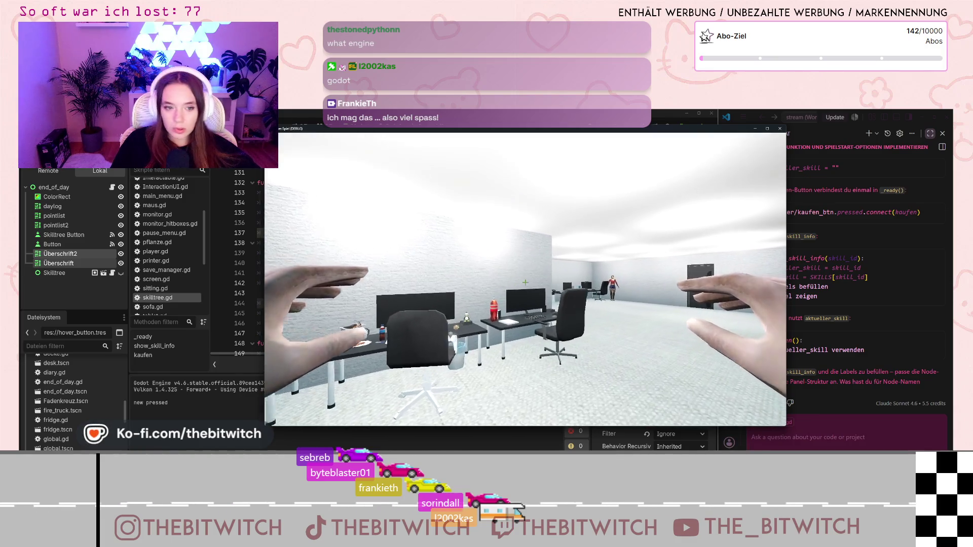
key("w")
key("w")
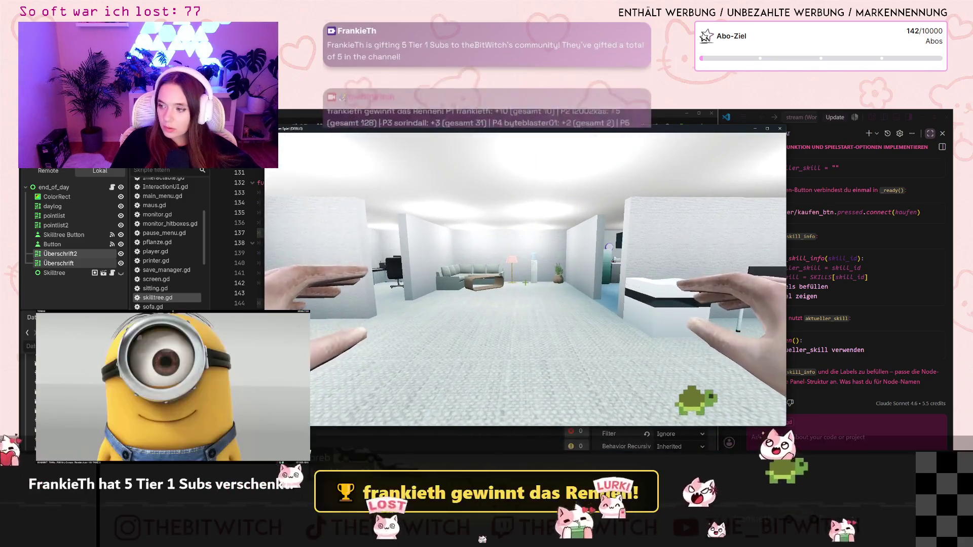
key("w")
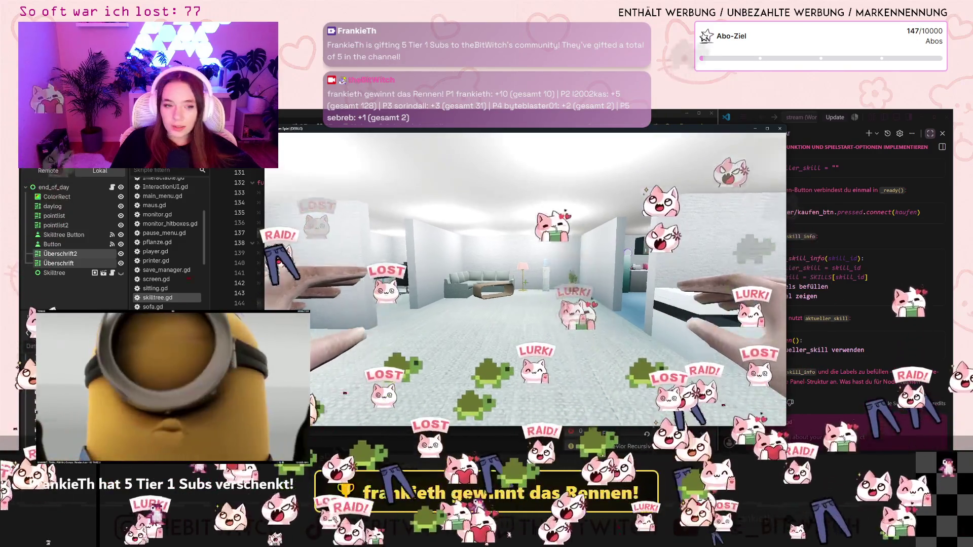
key("w")
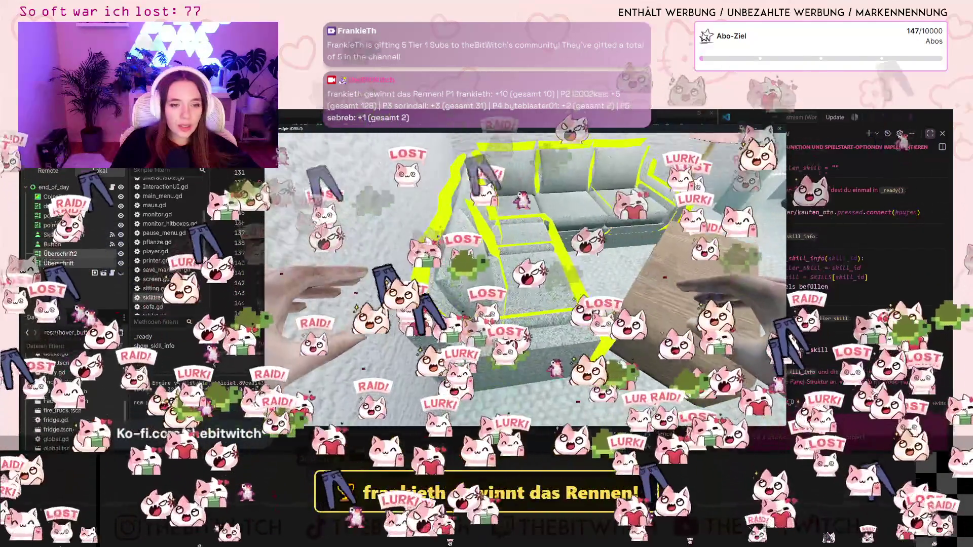
key("e")
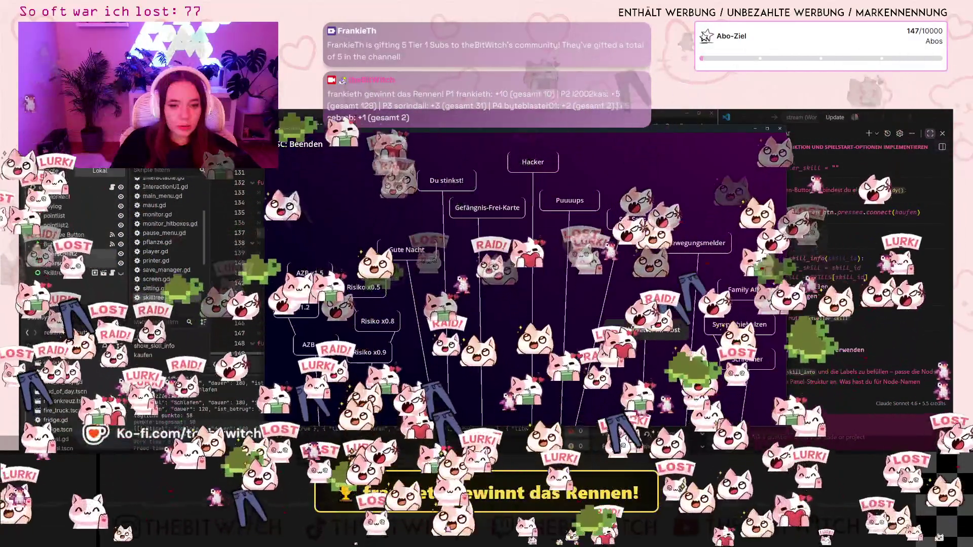
key("Escape")
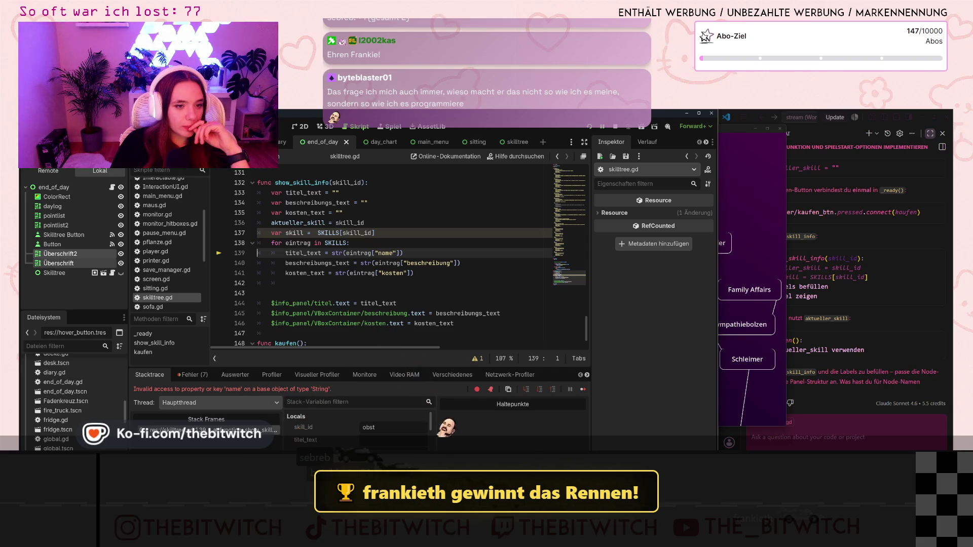
left_click(375, 253)
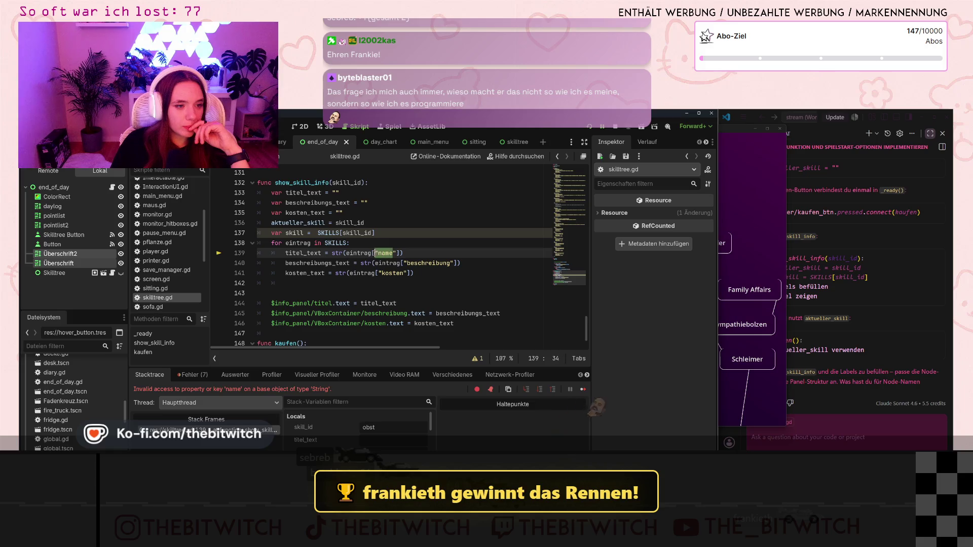
scroll(382, 261, "up", 8)
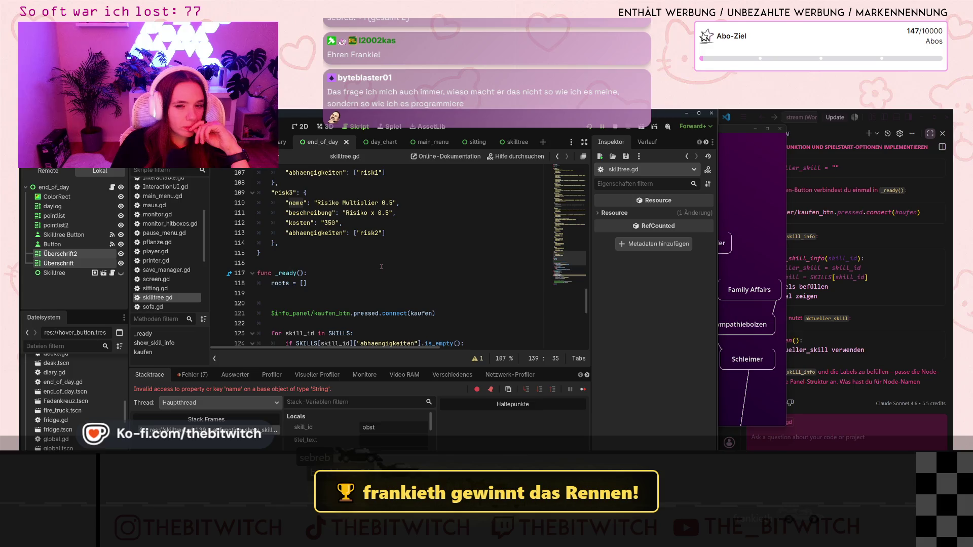
left_click(869, 369)
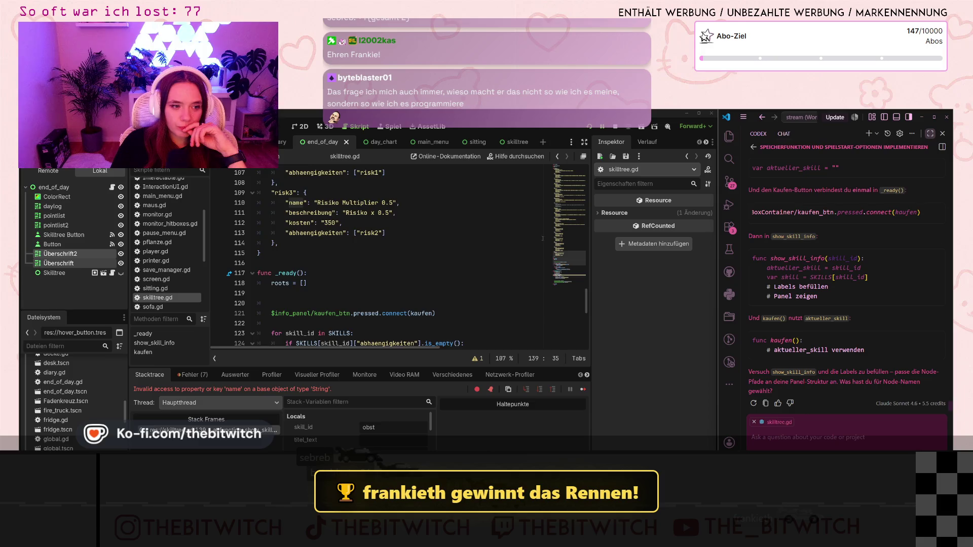
scroll(543, 238, "down", 5)
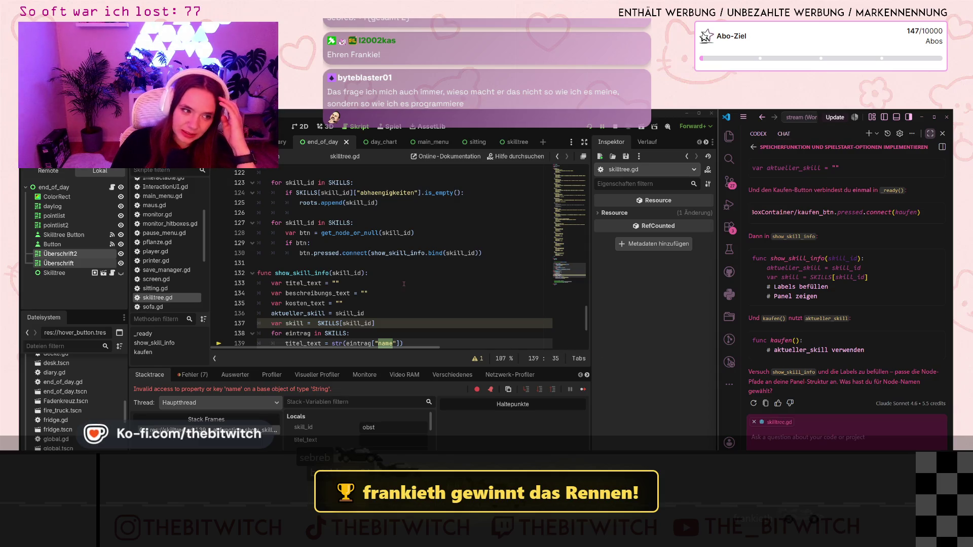
scroll(387, 291, "down", 1)
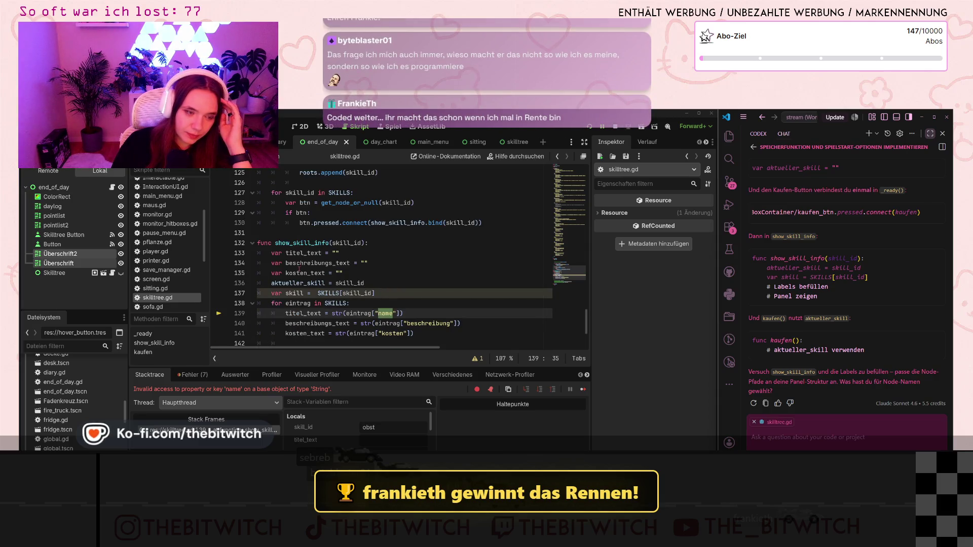
left_click(375, 313)
left_click(401, 297)
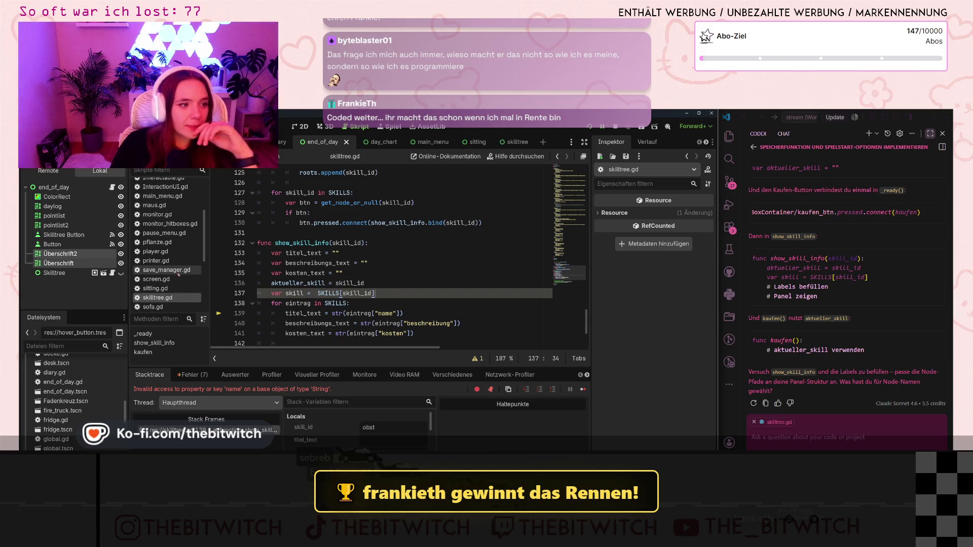
scroll(175, 236, "down", 1)
scroll(174, 236, "up", 5)
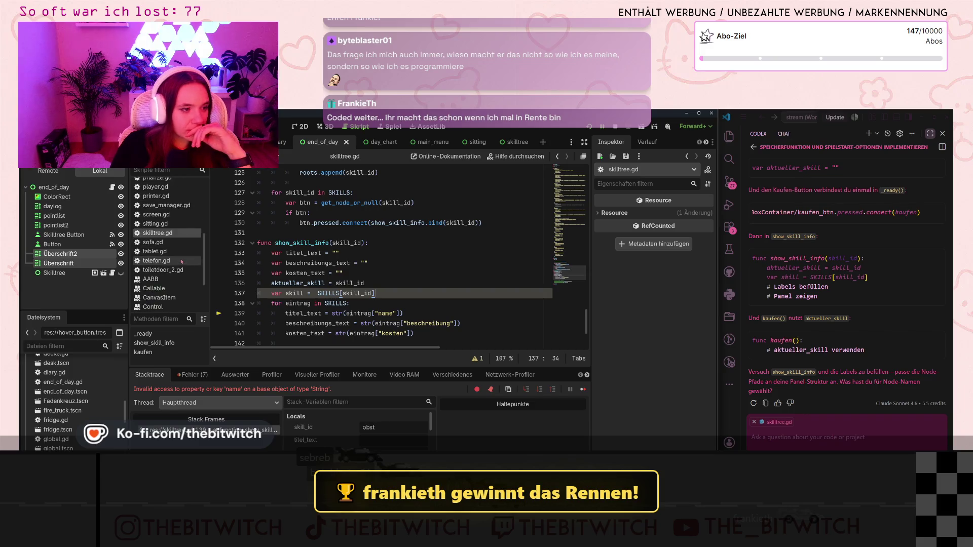
- Open end_of_day.gd and examine the anzeige_text line 35 with its eintrag["titel"] lookup
left_click(162, 215)
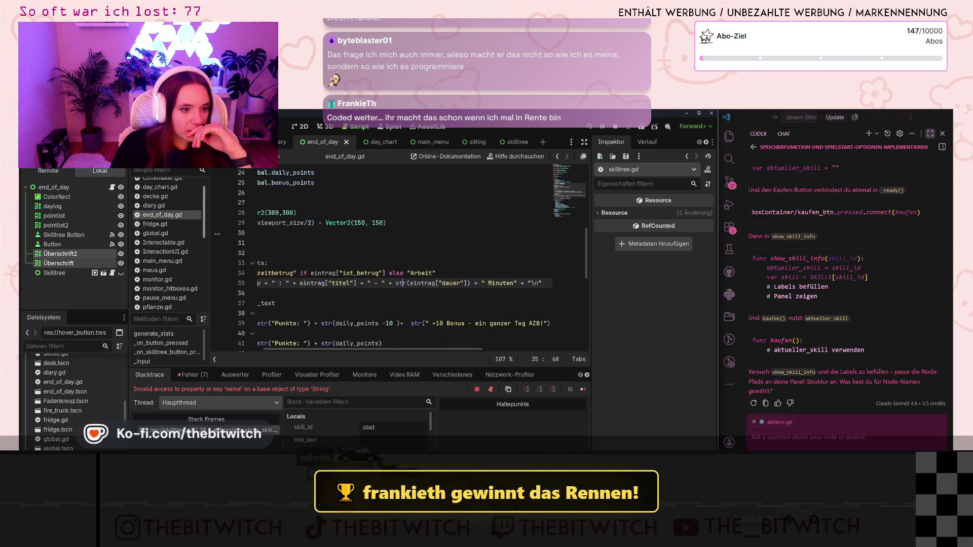
left_click(334, 293)
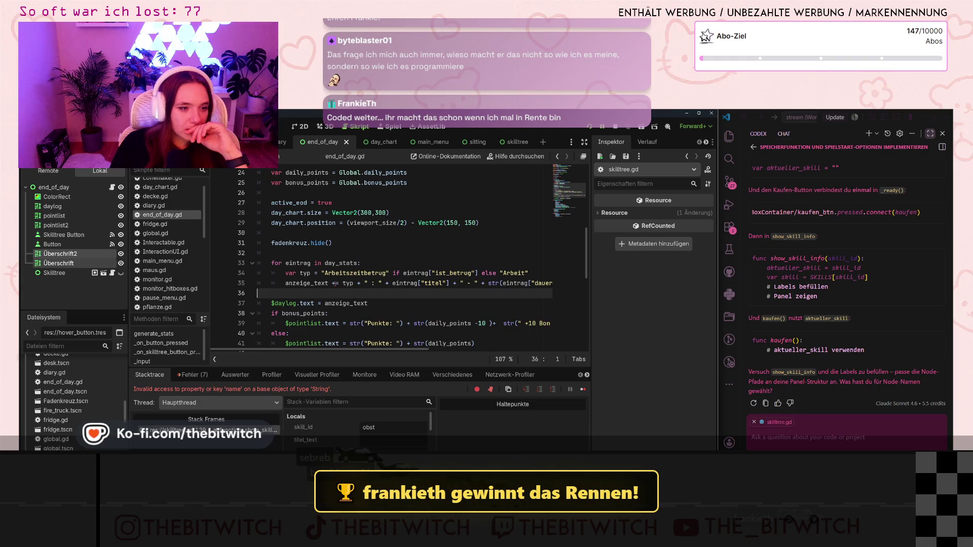
left_click(335, 283)
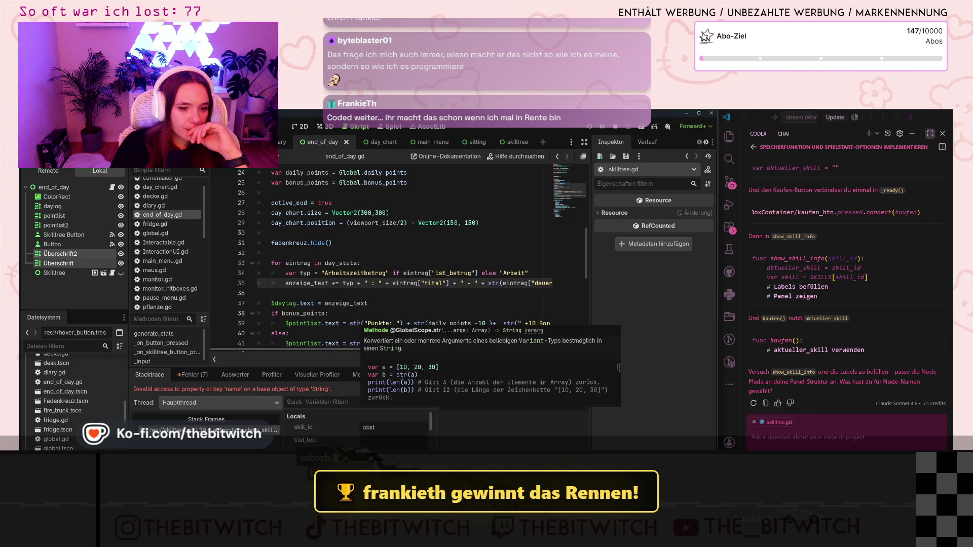
left_click(407, 303)
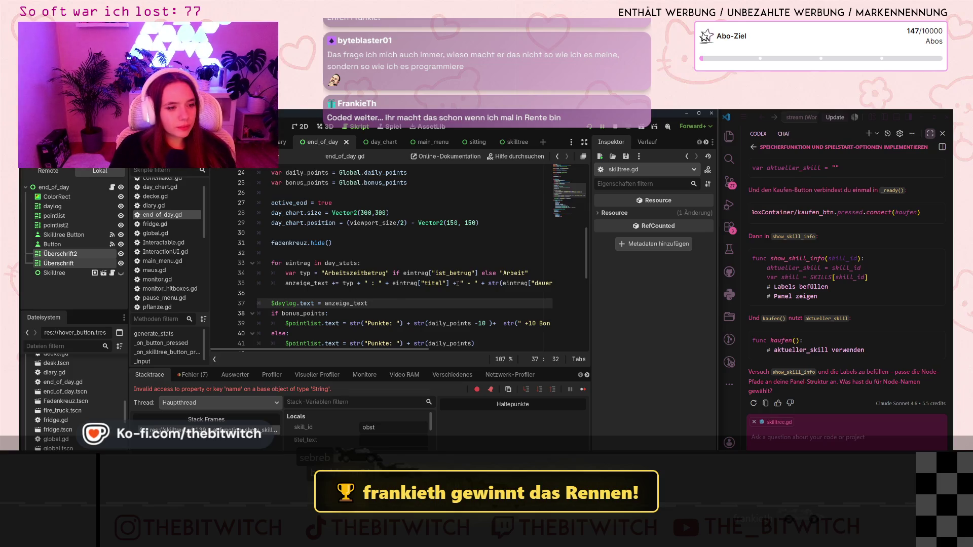
left_click(345, 283)
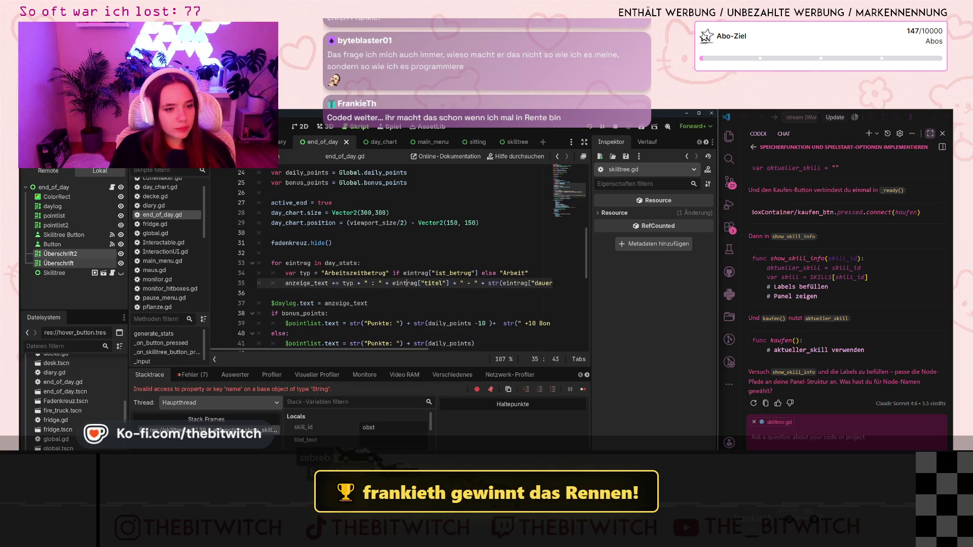
left_click_drag(391, 281, 446, 283)
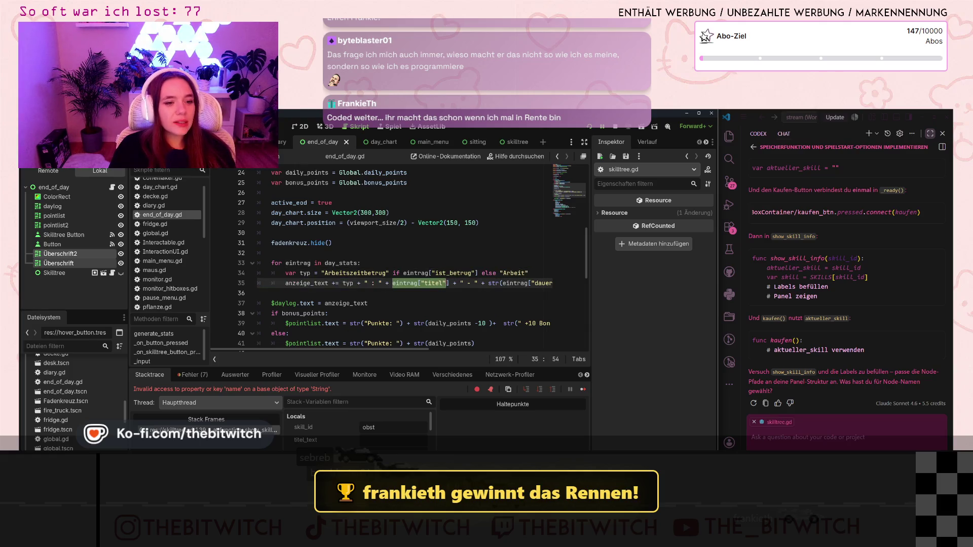
left_click(435, 293)
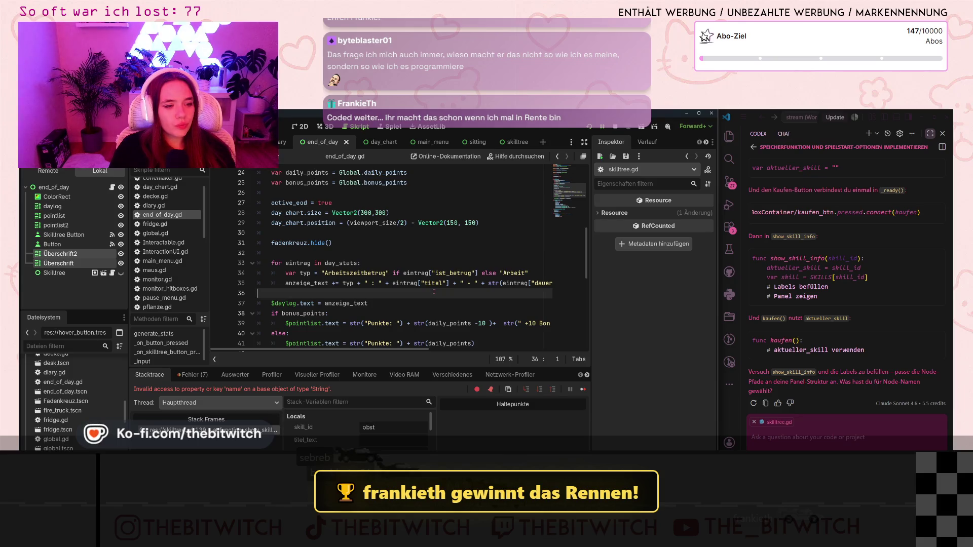
left_click_drag(450, 283, 552, 282)
left_click_drag(395, 282, 470, 283)
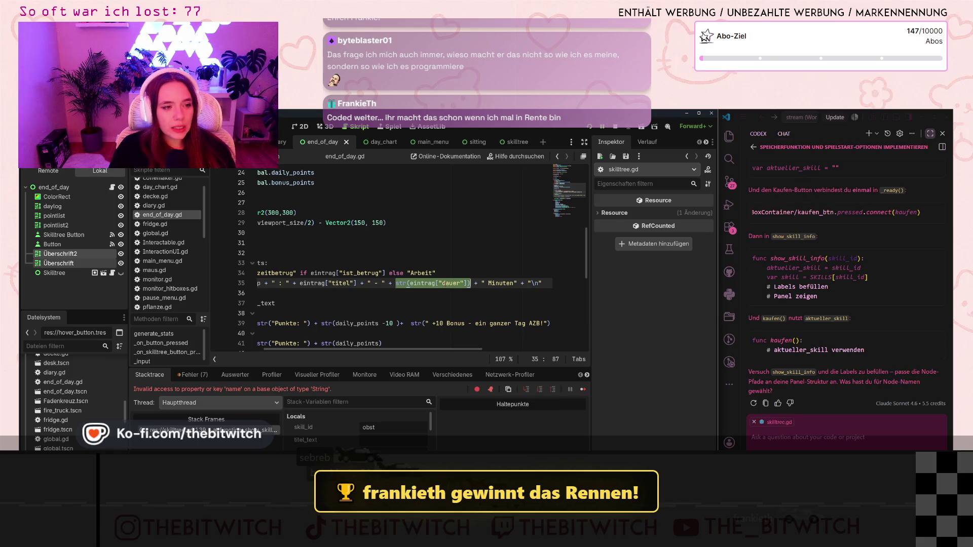
left_click_drag(408, 282, 258, 283)
left_click(379, 282)
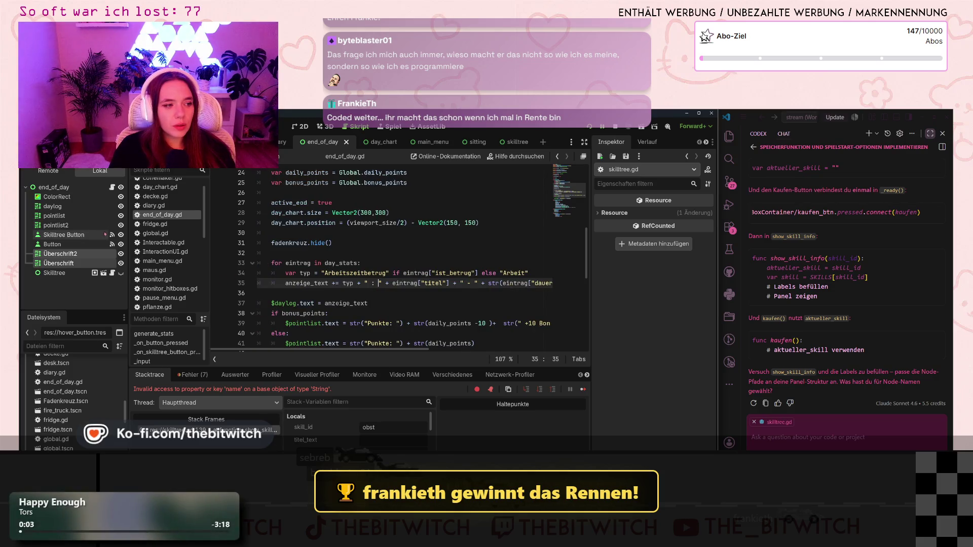
- Scroll the Skripte list and open skilltree.gd in the script editor
scroll(186, 242, "up", 1)
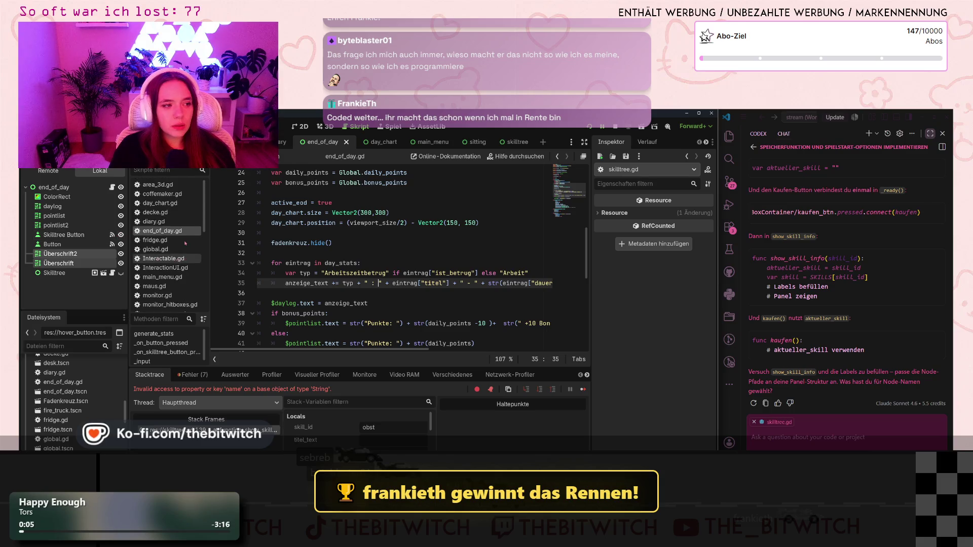
scroll(185, 243, "down", 5)
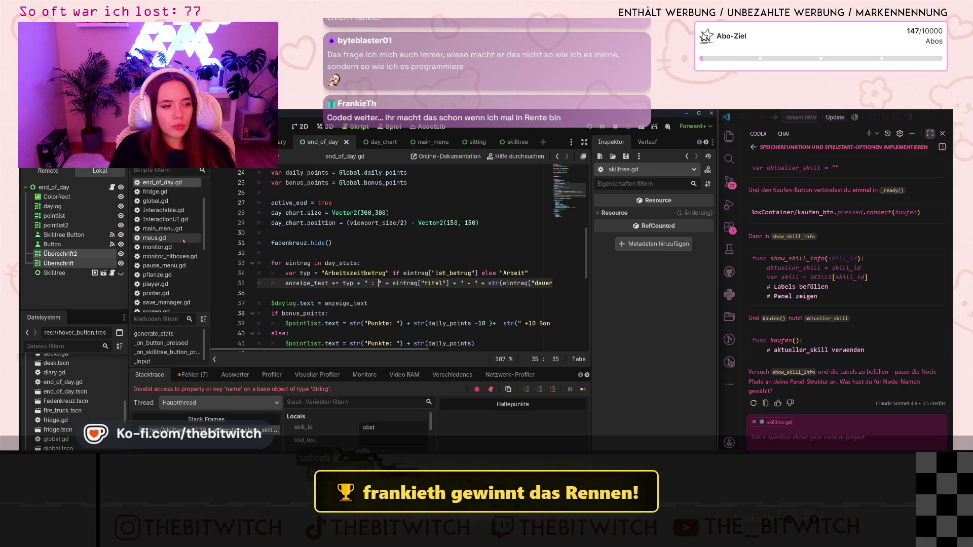
scroll(183, 244, "down", 1)
left_click(174, 284)
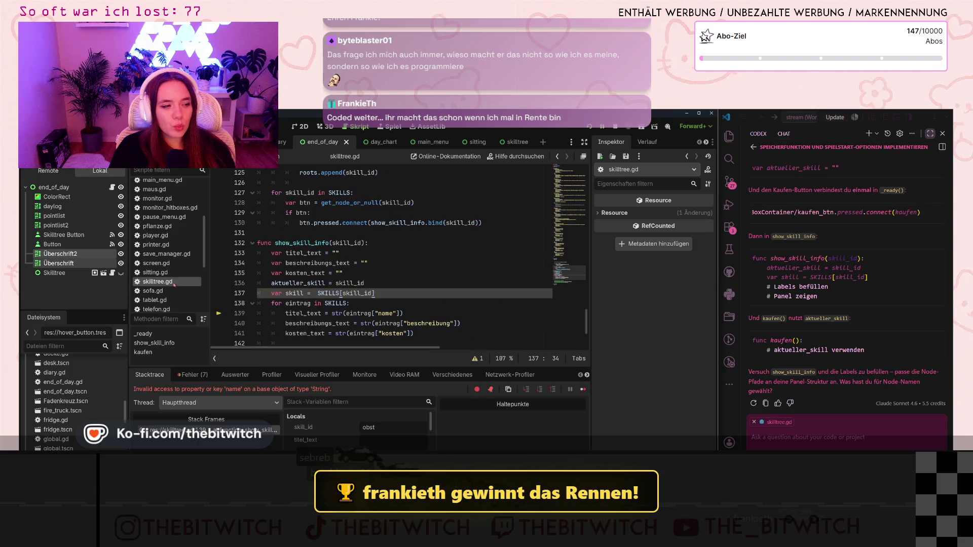
- Remove str() from the name and beschreibung lookups on lines 139–140
left_click(337, 313)
mouse_move(337, 313)
key("BackSpace")
key("BackSpace")
key("BackSpace")
left_click(390, 313)
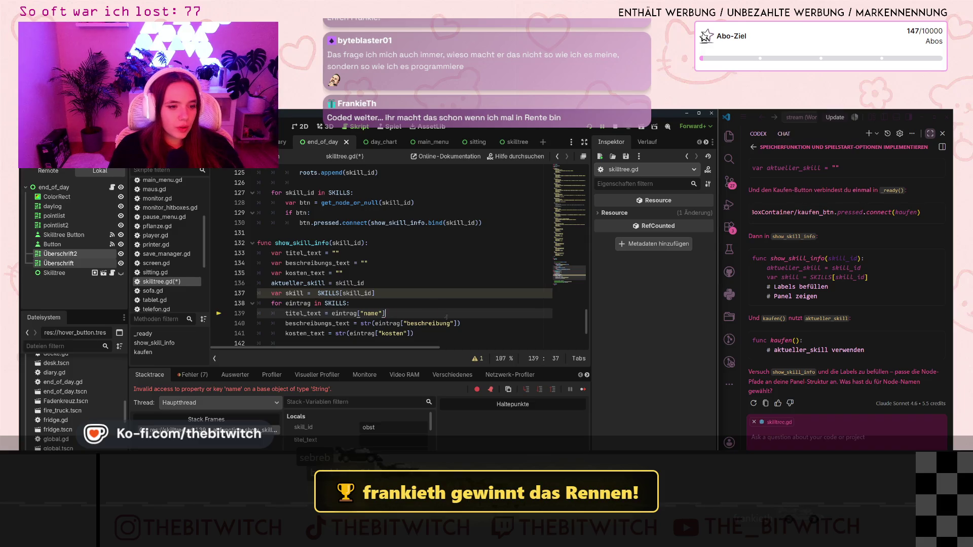
left_click(379, 323)
key("BackSpace")
key("BackSpace")
key("BackSpace")
left_click(443, 324)
key("BackSpace")
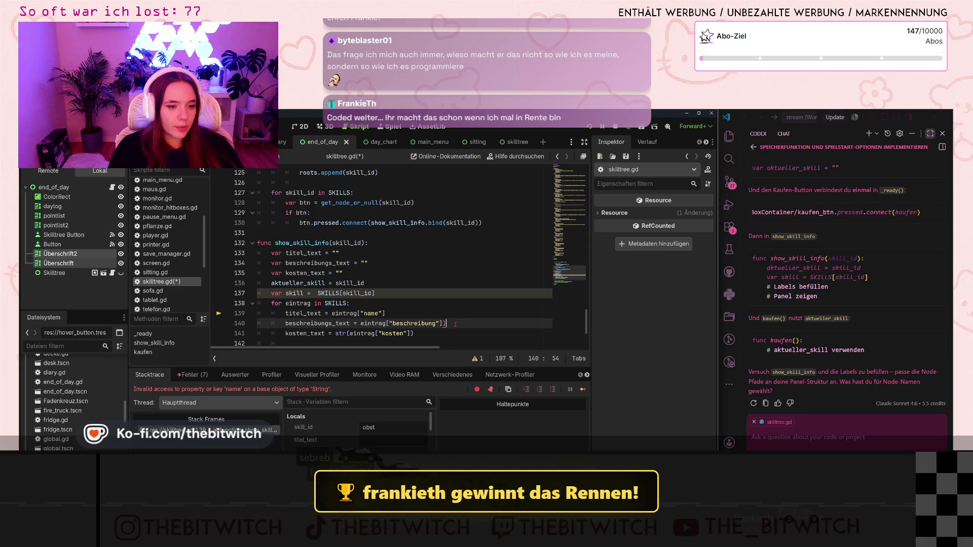
- Remove str() from the kosten lookup on line 141 and save skilltree.gd
left_click(349, 333)
key("BackSpace")
key("BackSpace")
key("BackSpace")
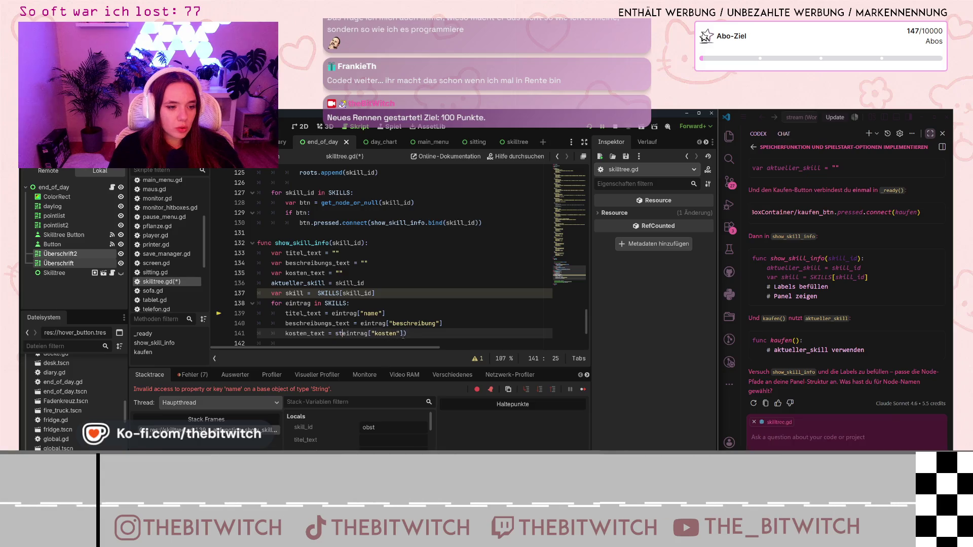
left_click(407, 337)
key("BackSpace")
left_click(435, 299)
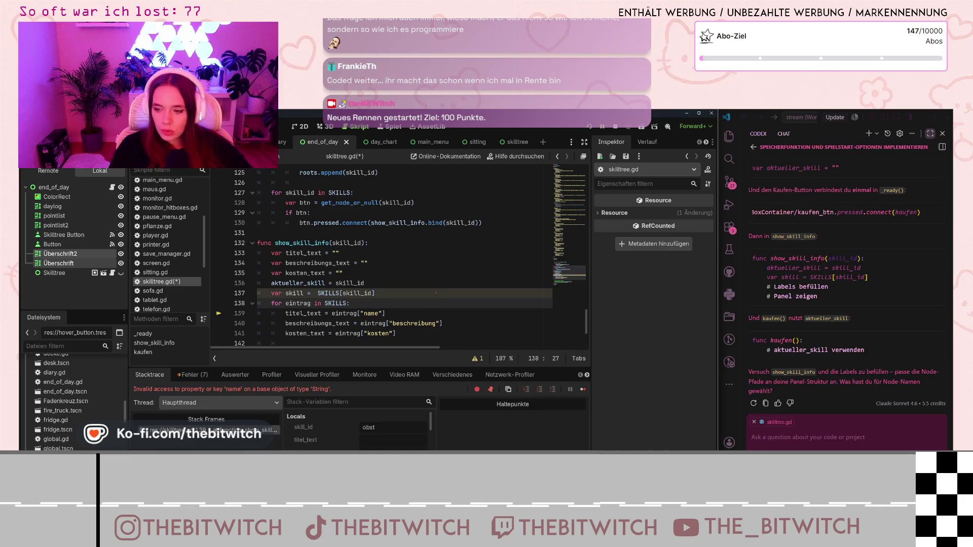
key("ctrl+s")
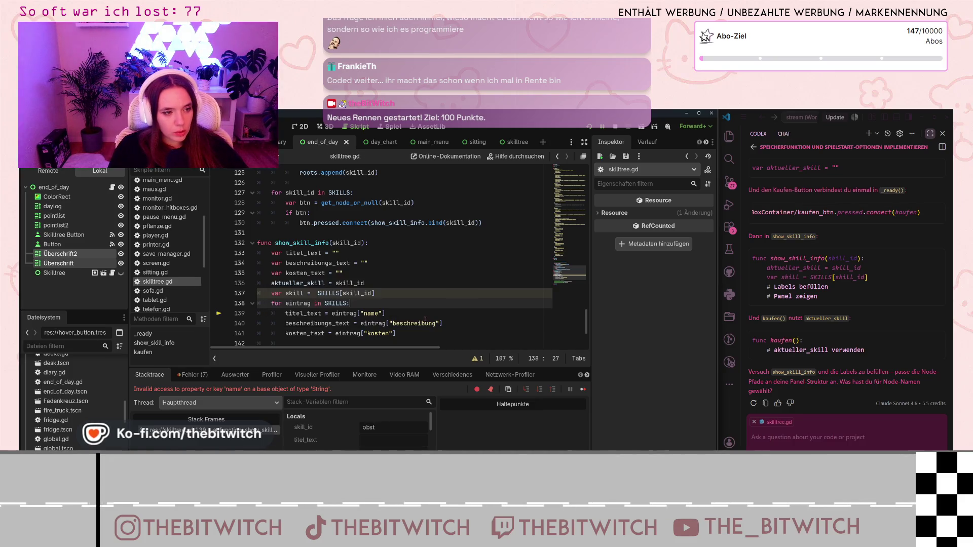
scroll(425, 319, "down", 2)
left_click(791, 418)
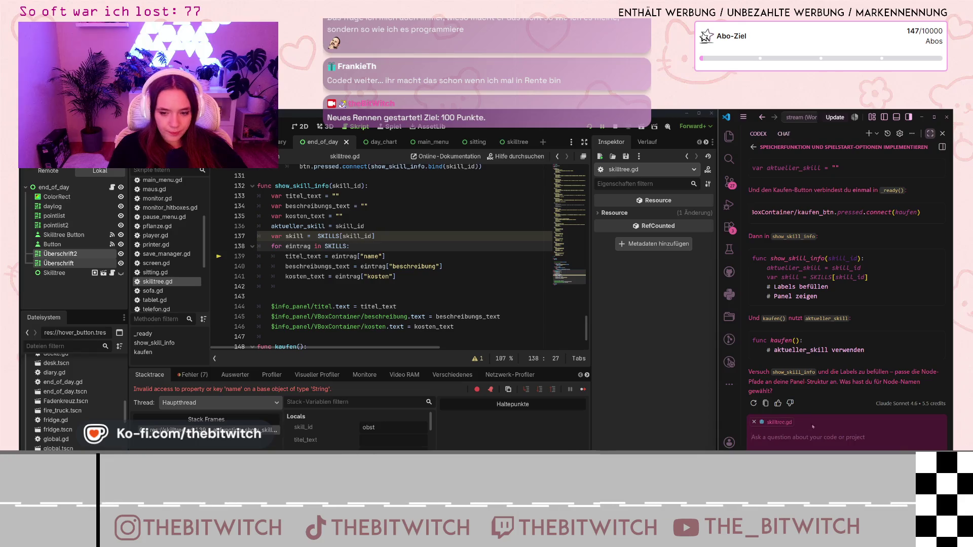
- Ask the Codex assistant why the show_skill_info code doesn't work, setting kaufen() aside
type("wieso fun")
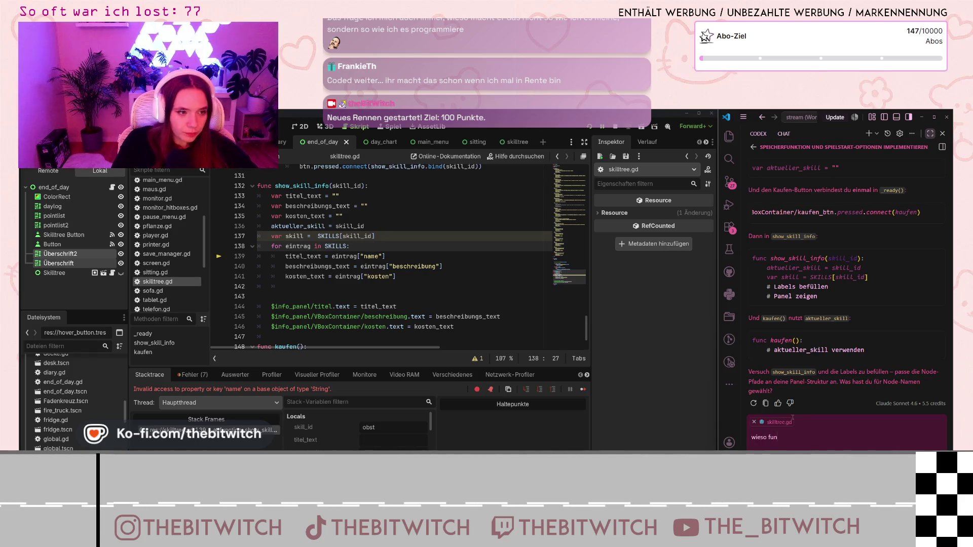
type("iert da")
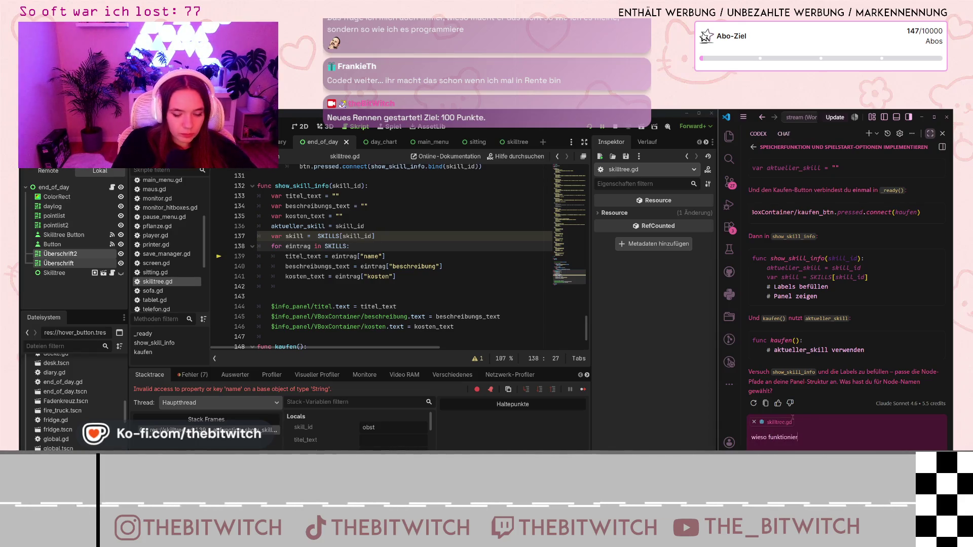
type("s so, wie ich es gemacht")
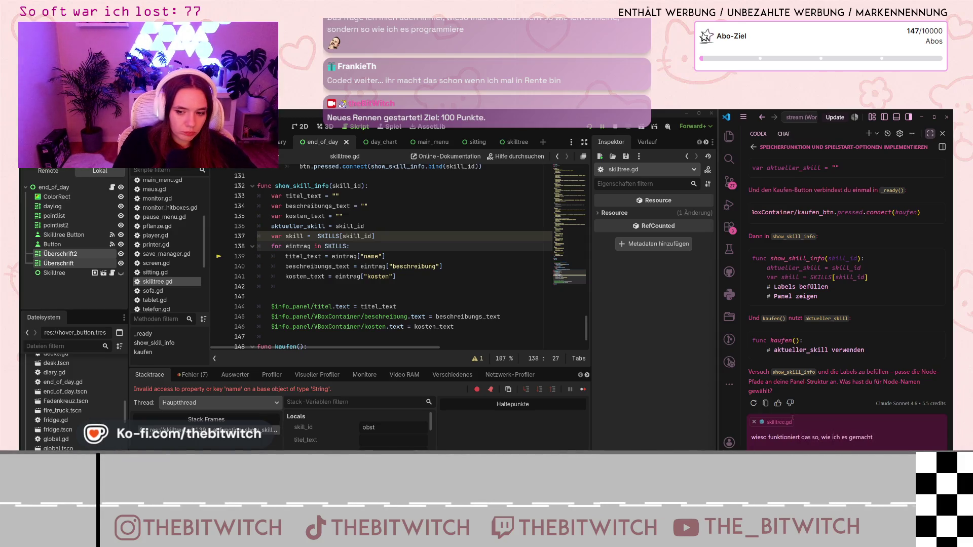
type(" nicht? ()")
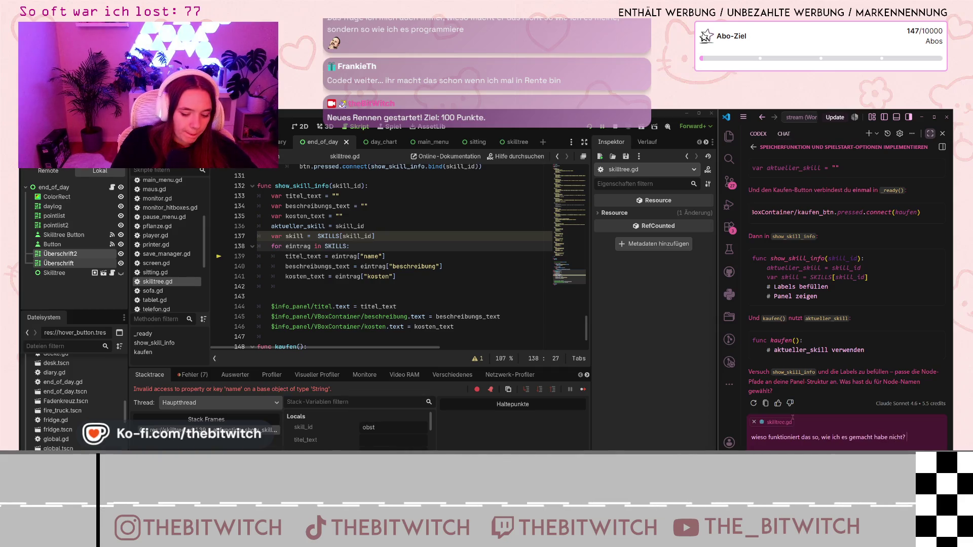
type("ignorie")
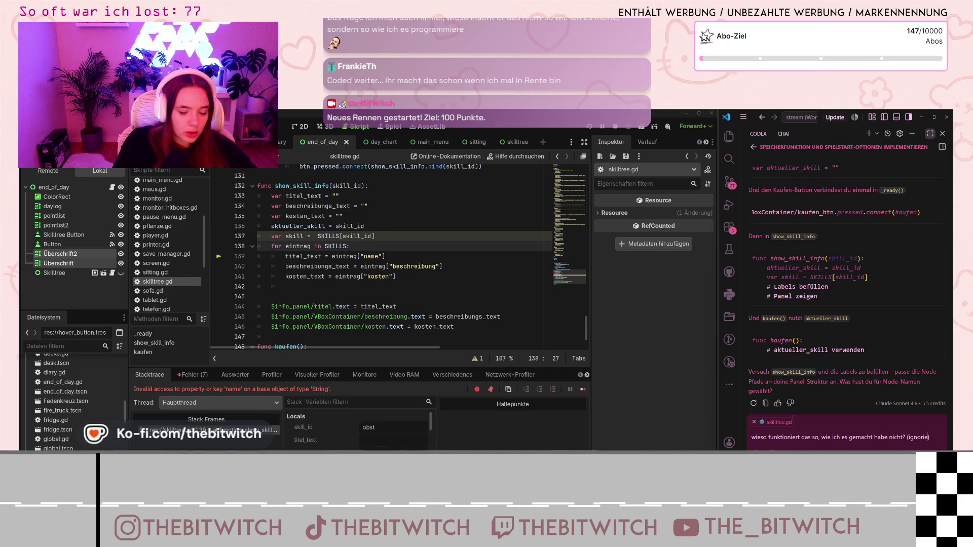
type("kaufen")
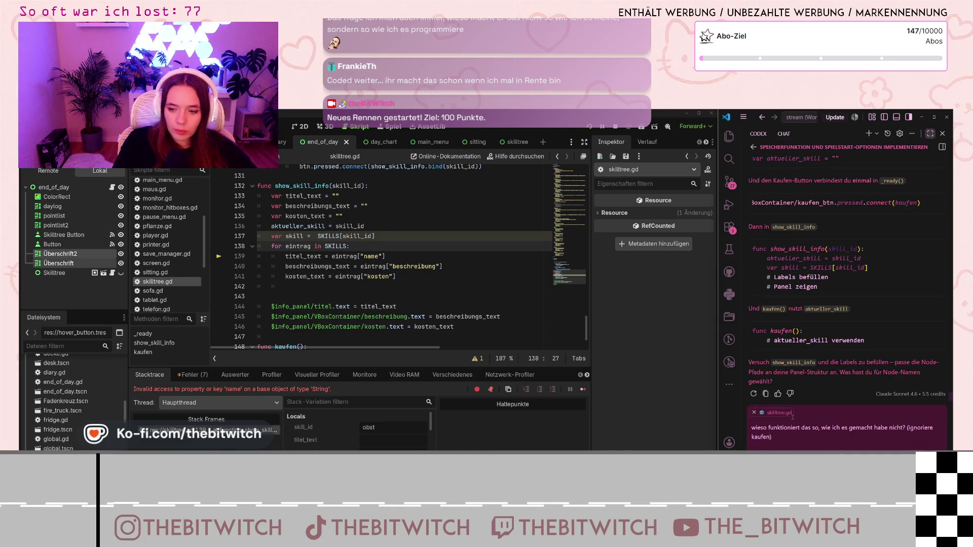
type("()")
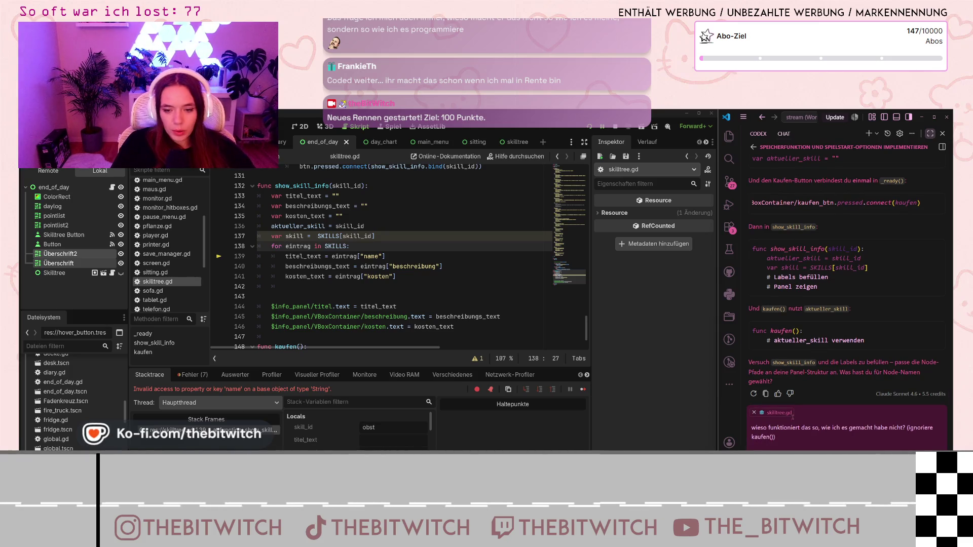
key("Return")
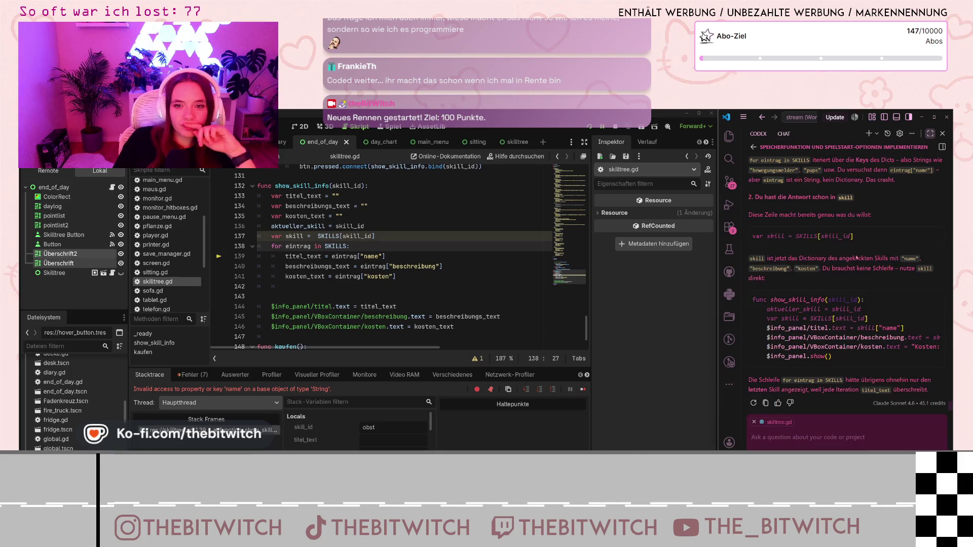
- Scroll up to the start of the assistant's answer and highlight its explanation of the SKILLS-loop error
scroll(856, 257, "up", 1)
scroll(849, 249, "up", 1)
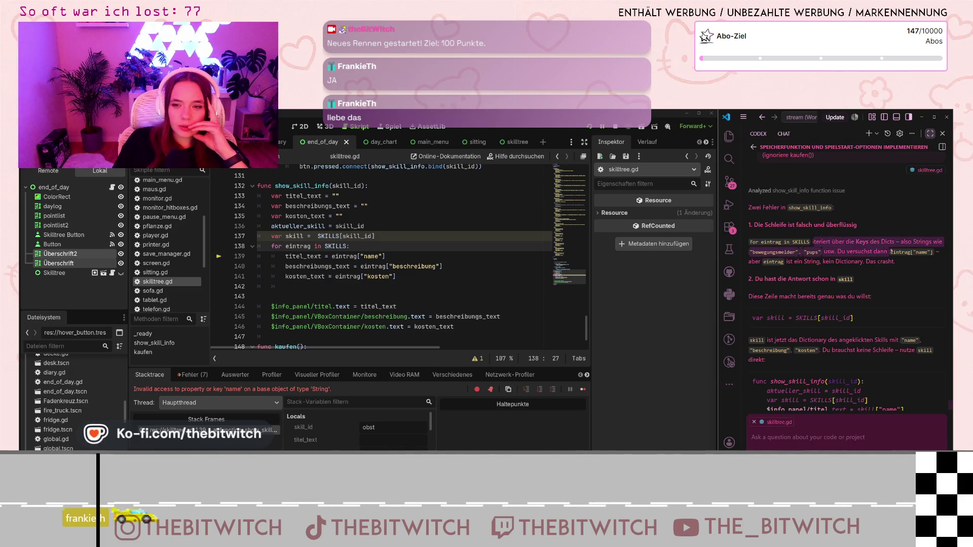
left_click_drag(863, 250, 886, 262)
left_click(793, 251)
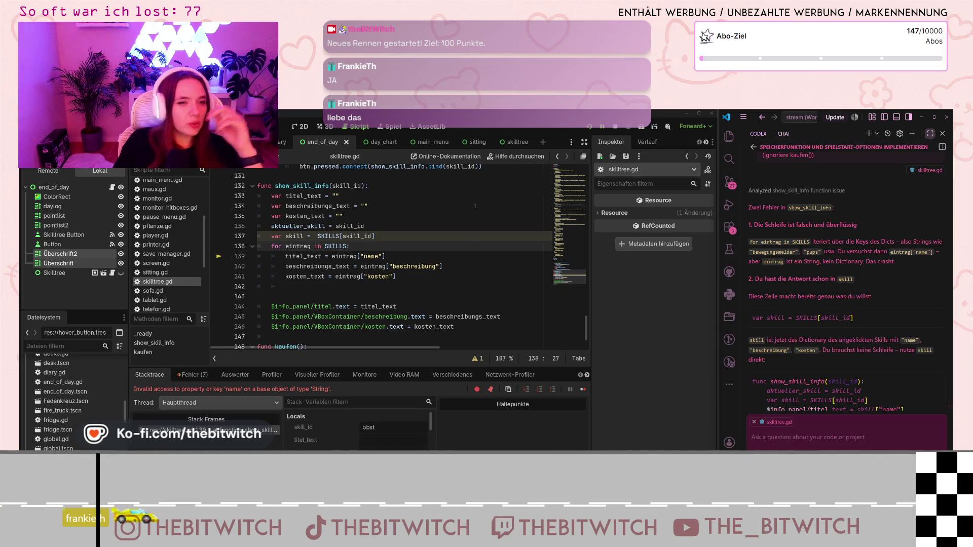
scroll(398, 209, "up", 12)
left_click_drag(318, 206, 400, 206)
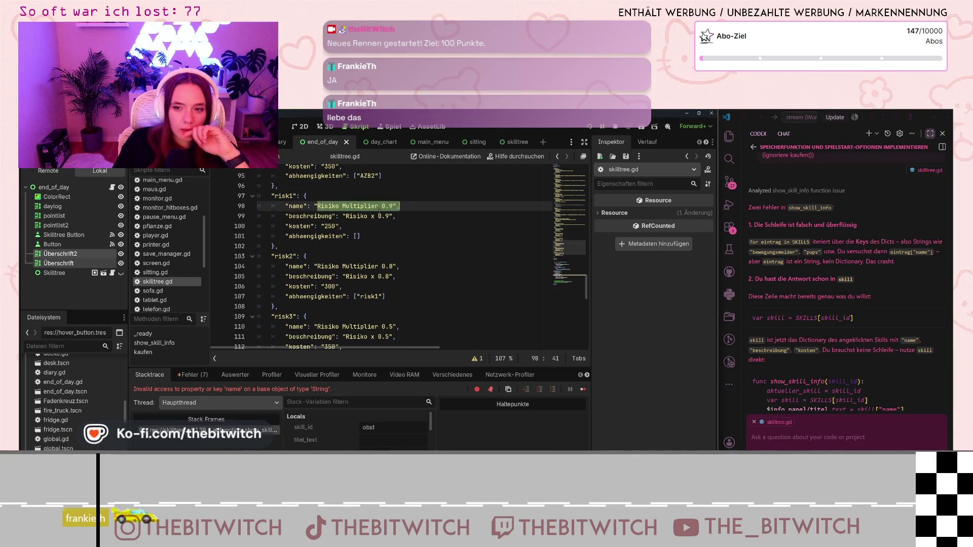
left_click(379, 206)
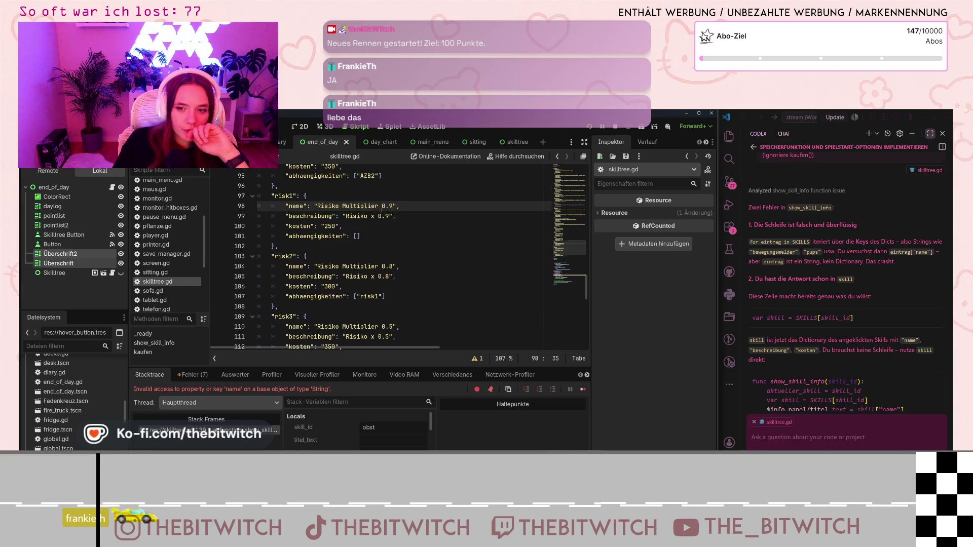
scroll(381, 209, "down", 3)
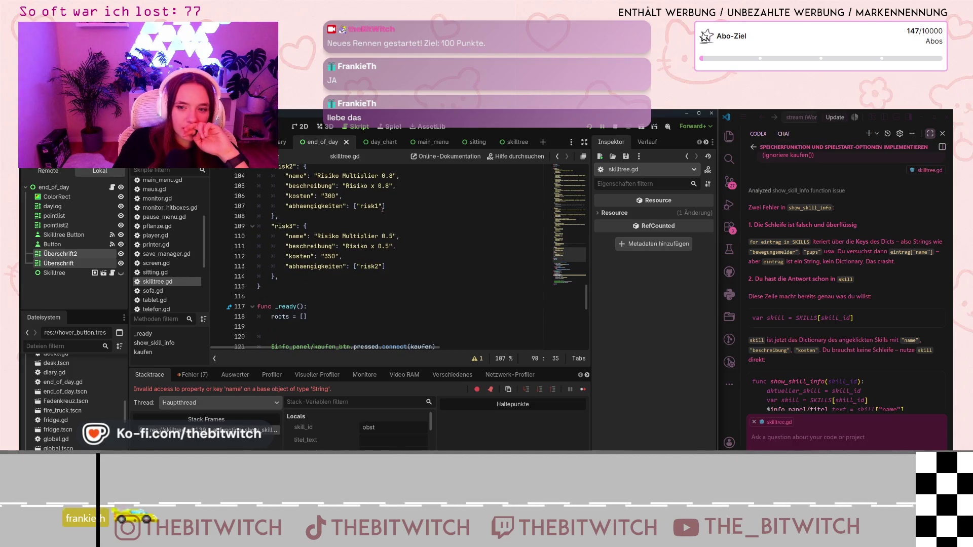
scroll(382, 209, "down", 3)
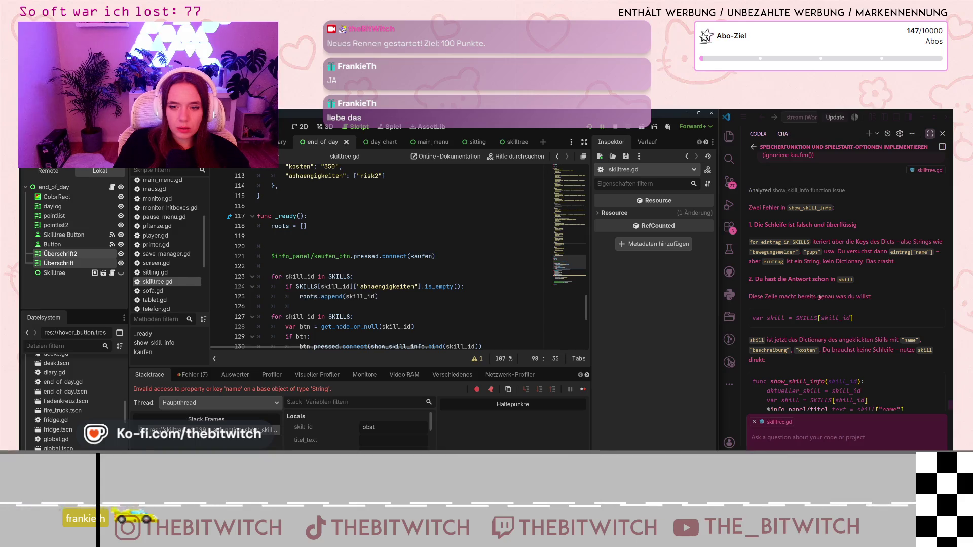
scroll(820, 297, "down", 2)
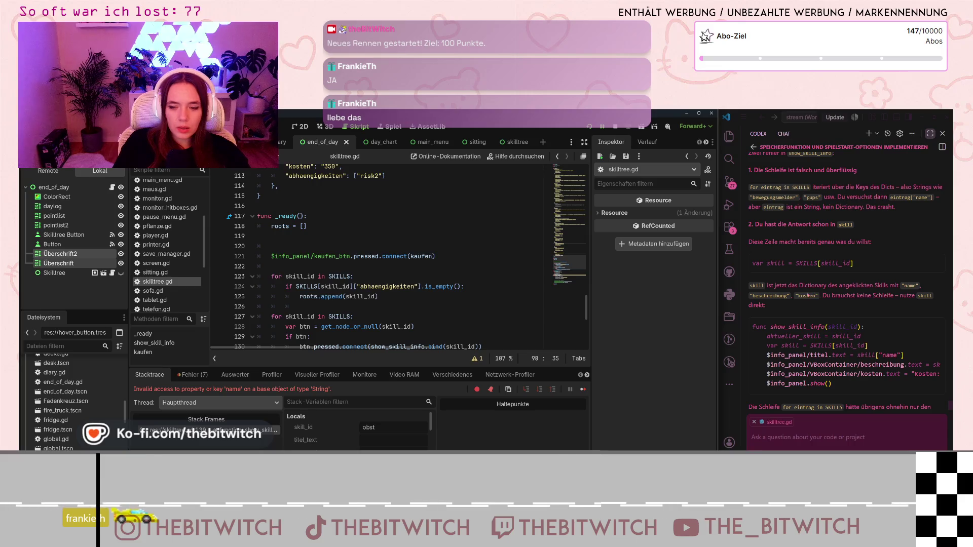
scroll(385, 296, "down", 2)
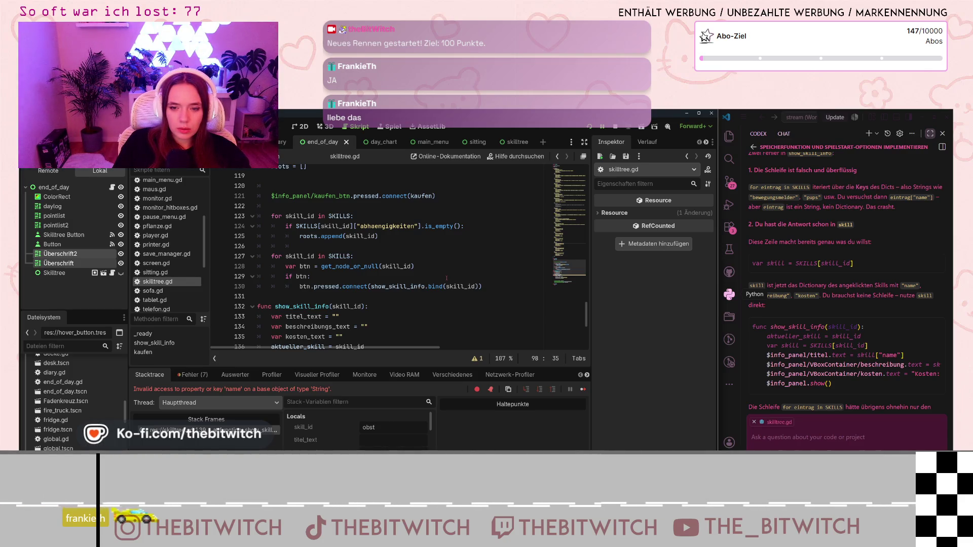
scroll(446, 278, "down", 3)
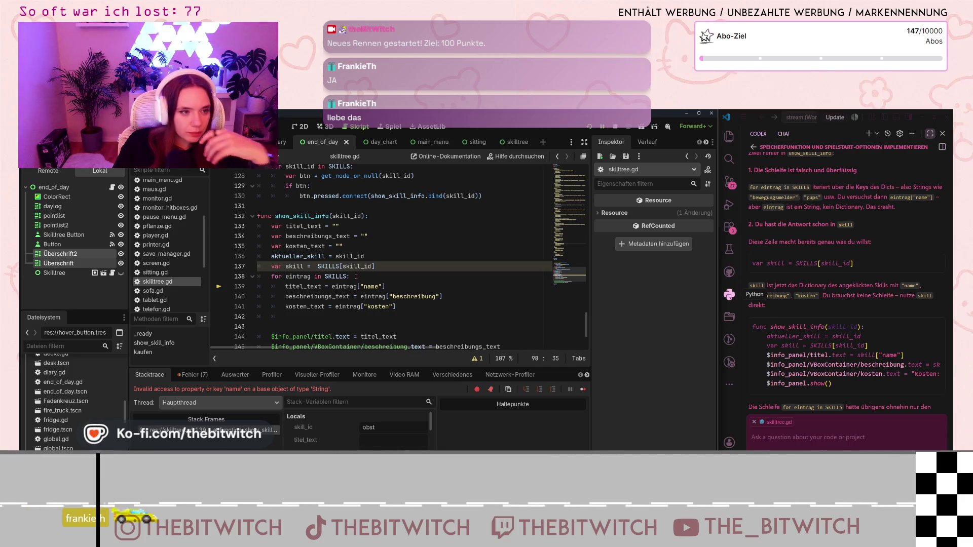
left_click_drag(355, 276, 257, 276)
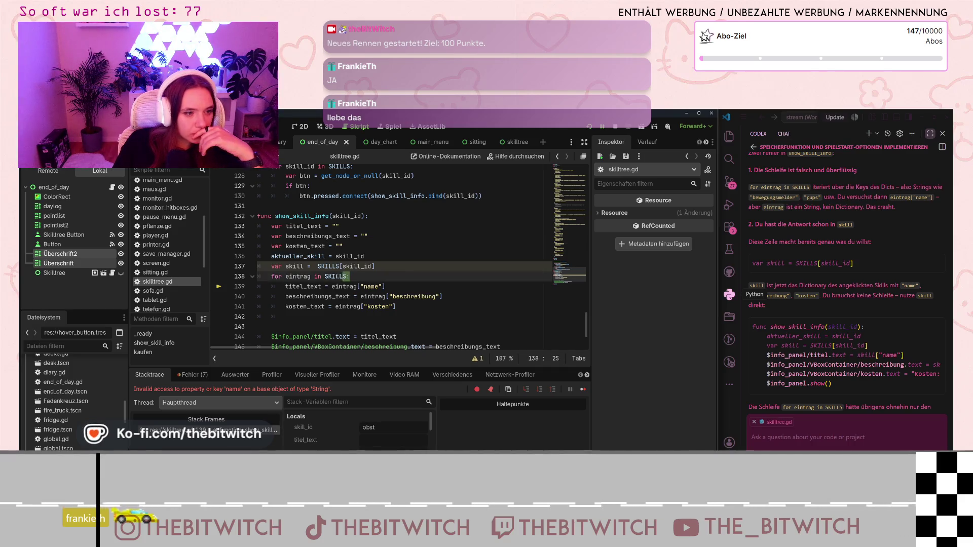
- Delete the unnecessary SKILLS loop line and de-indent the three label assignments beneath it
key("BackSpace")
left_click_drag(299, 307, 286, 286)
key("shift+Tab")
- Replace eintrag with skill in the name, description and cost assignments
left_click(303, 293)
double_click(326, 293)
type("skill")
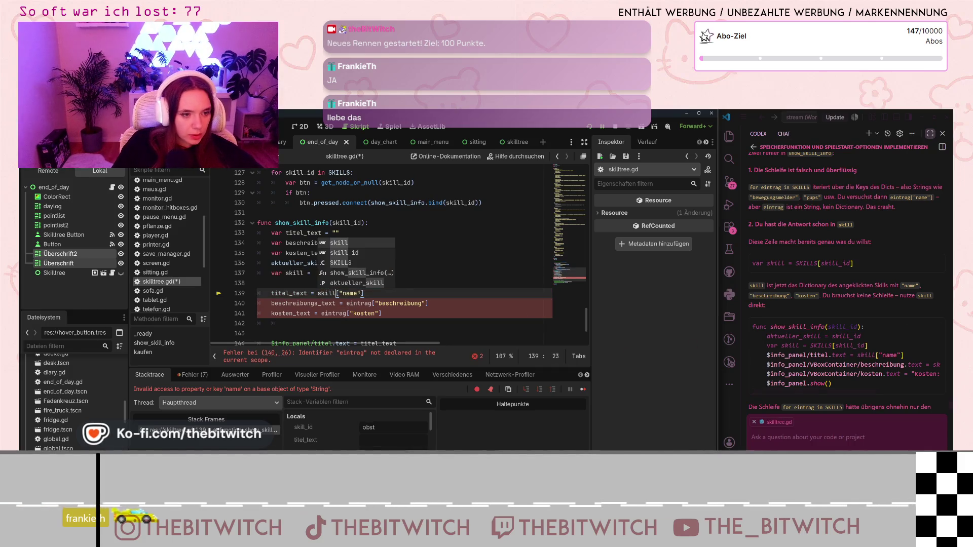
double_click(361, 303)
type("skill")
left_click(347, 313)
key("BackSpace")
key("BackSpace")
key("BackSpace")
type("skill")
left_click(517, 263)
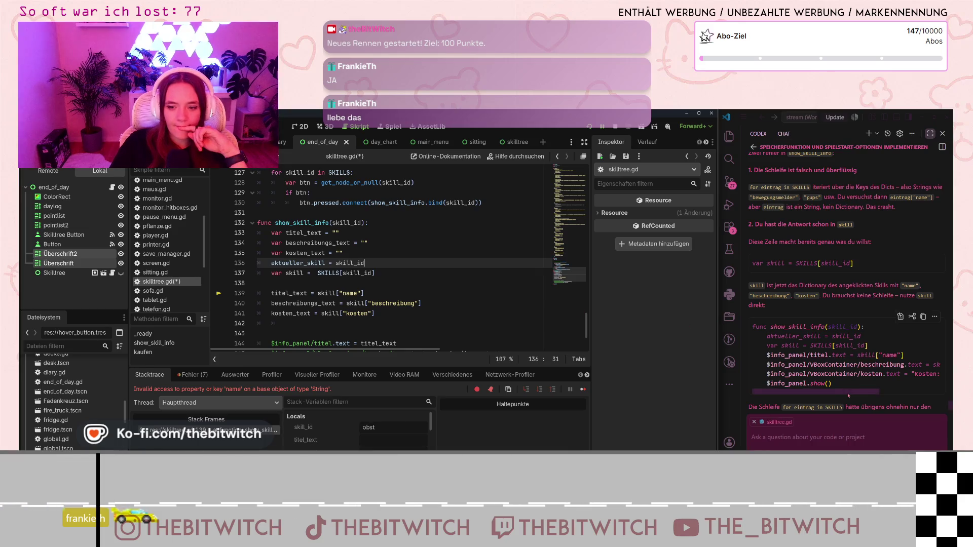
scroll(913, 387, "right", 5)
scroll(913, 387, "left", 5)
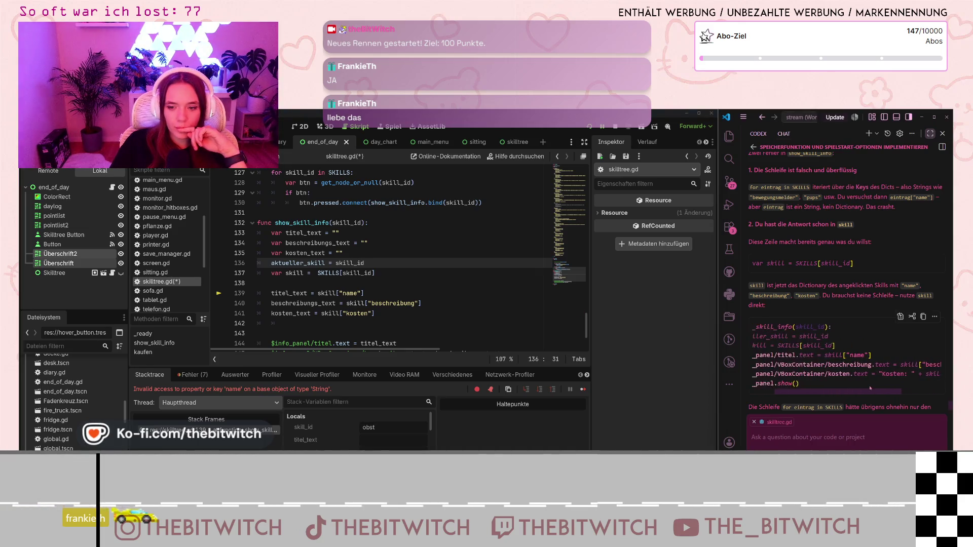
- Prefix the cost value with a "Kosten:" label and add a blank line below it
left_click(320, 313)
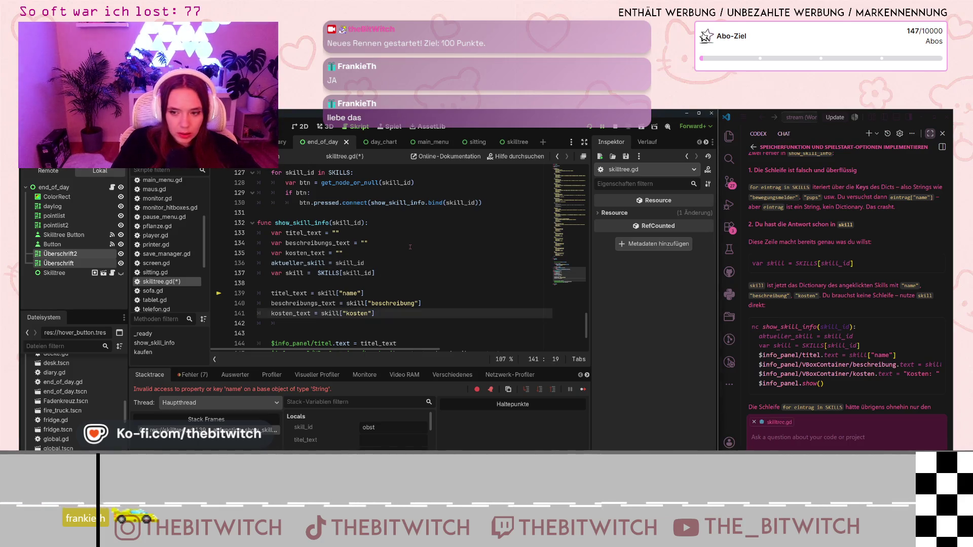
type("\"kosten\"")
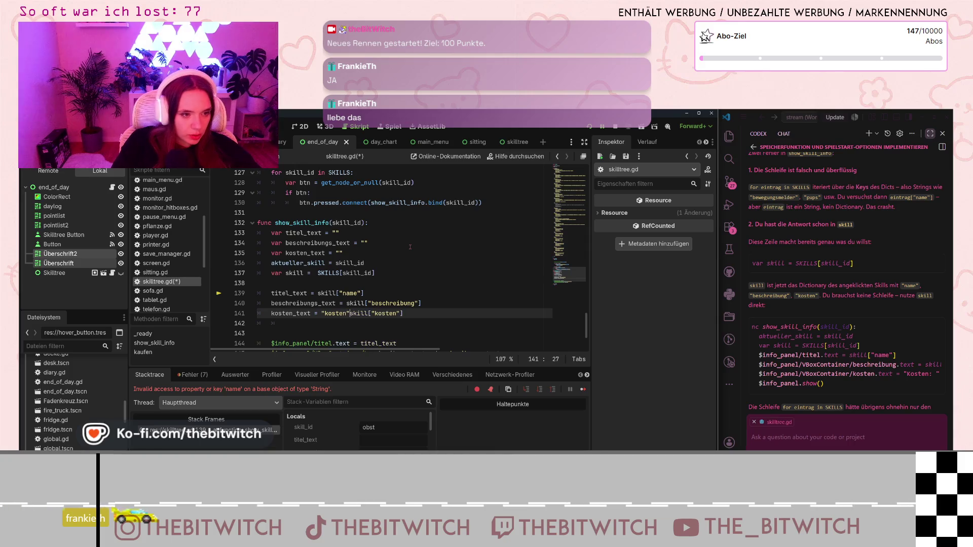
key("Left")
key("Left")
key("Left")
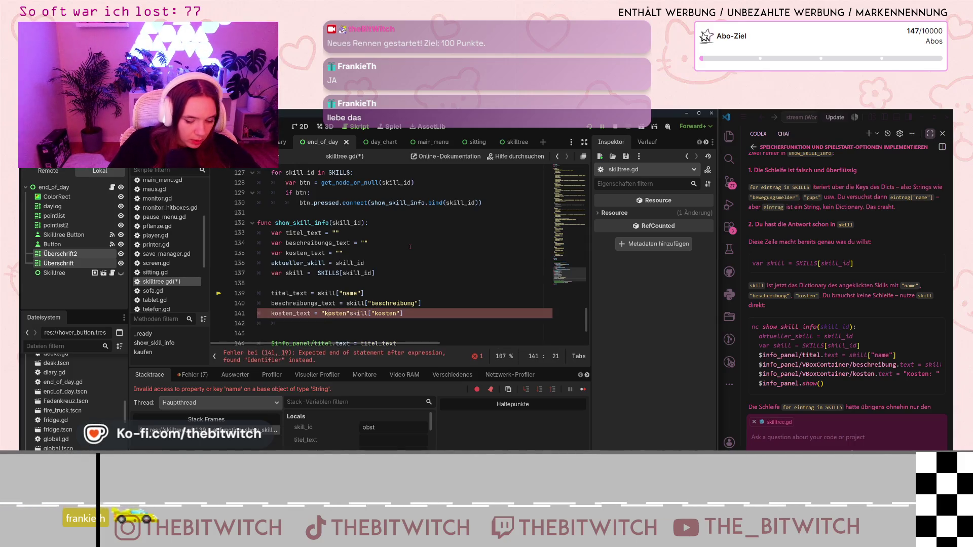
type("K")
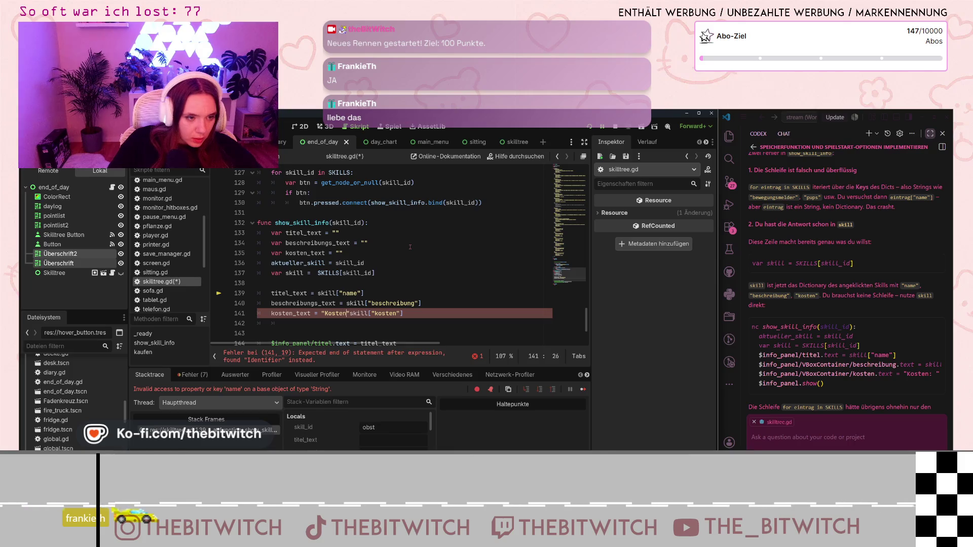
key("BackSpace")
type(":")
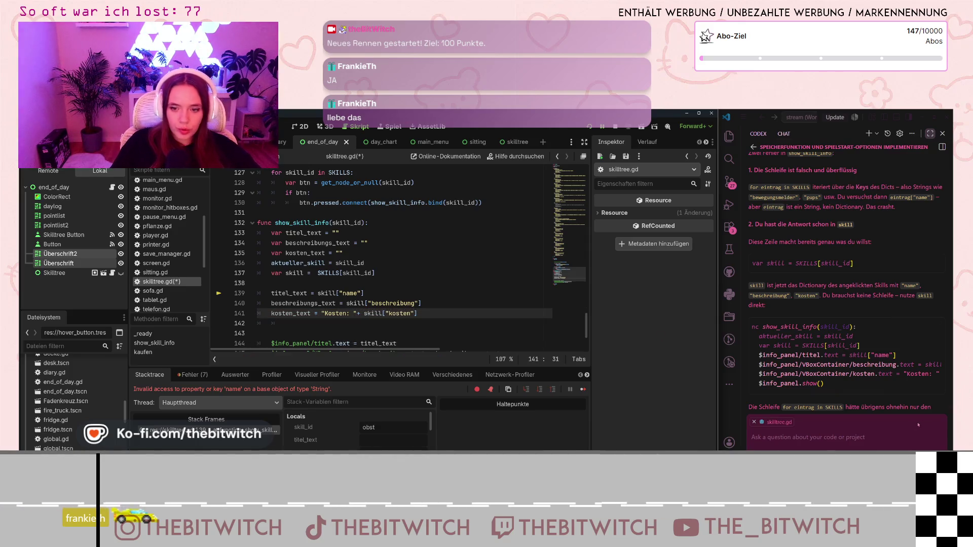
scroll(810, 396, "right", 3)
scroll(809, 396, "left", 5)
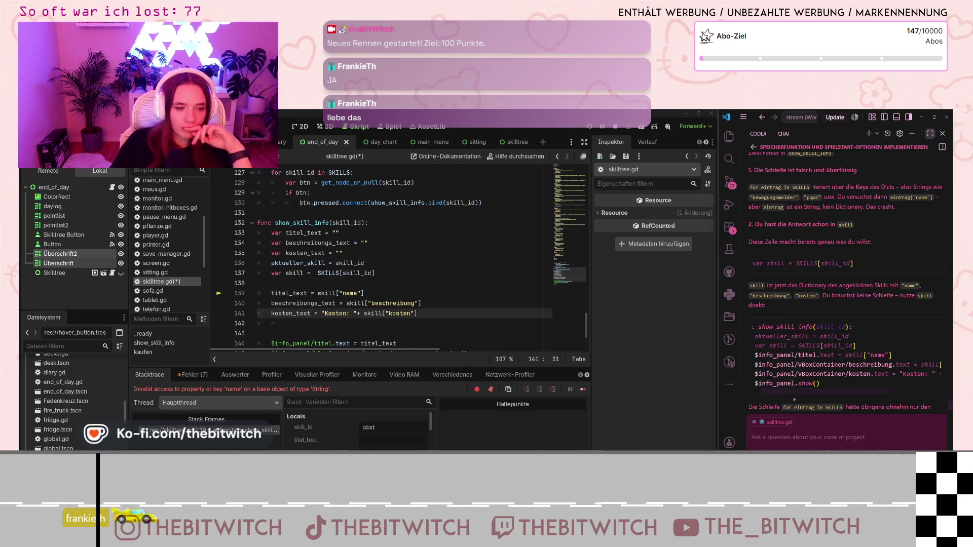
scroll(514, 318, "down", 1)
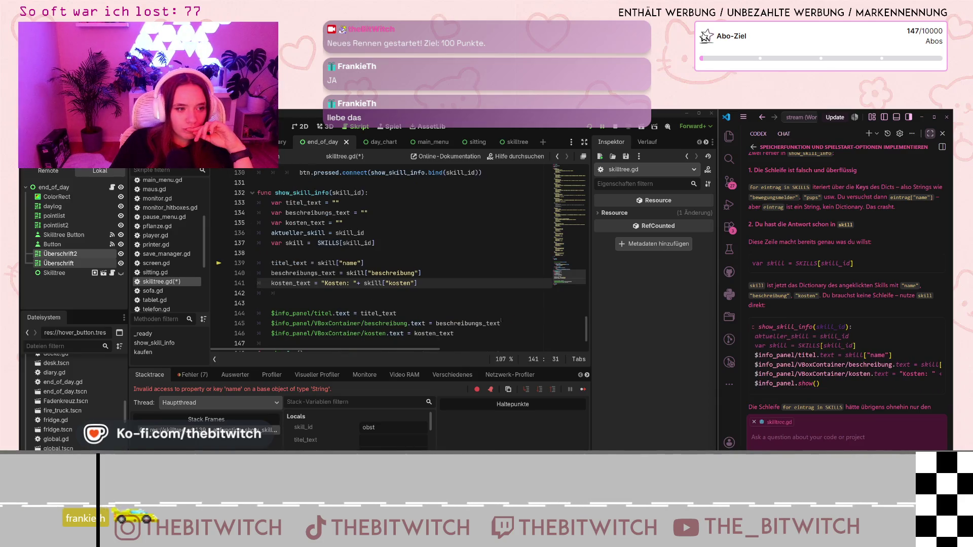
scroll(453, 309, "up", 1)
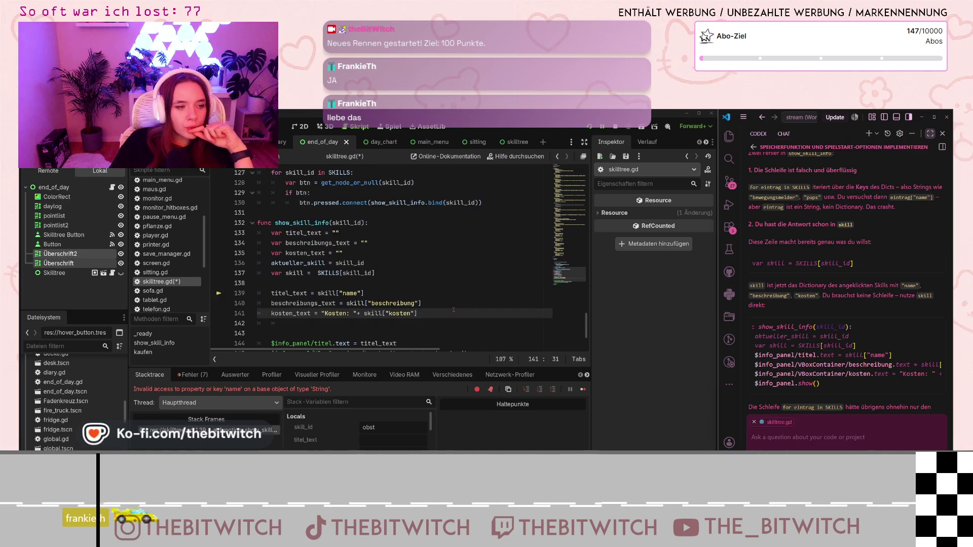
left_click(424, 326)
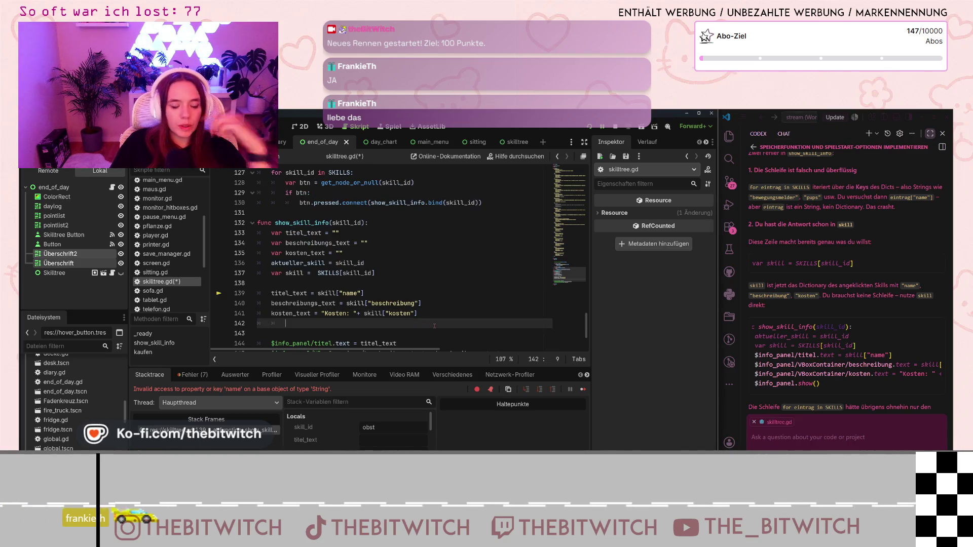
key("Return")
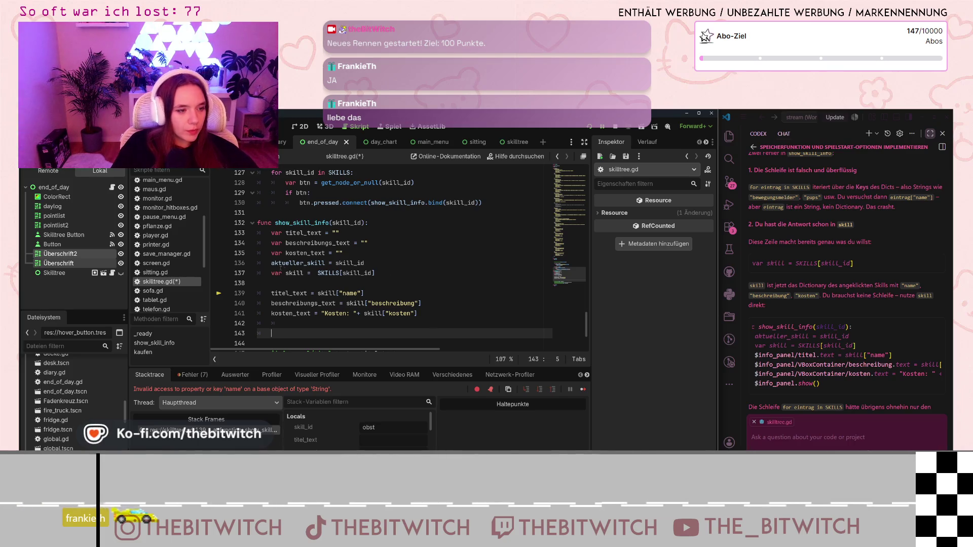
- Delete the three text-variable assignment lines and the leftover blank lines in show_skill_info
left_click(271, 293)
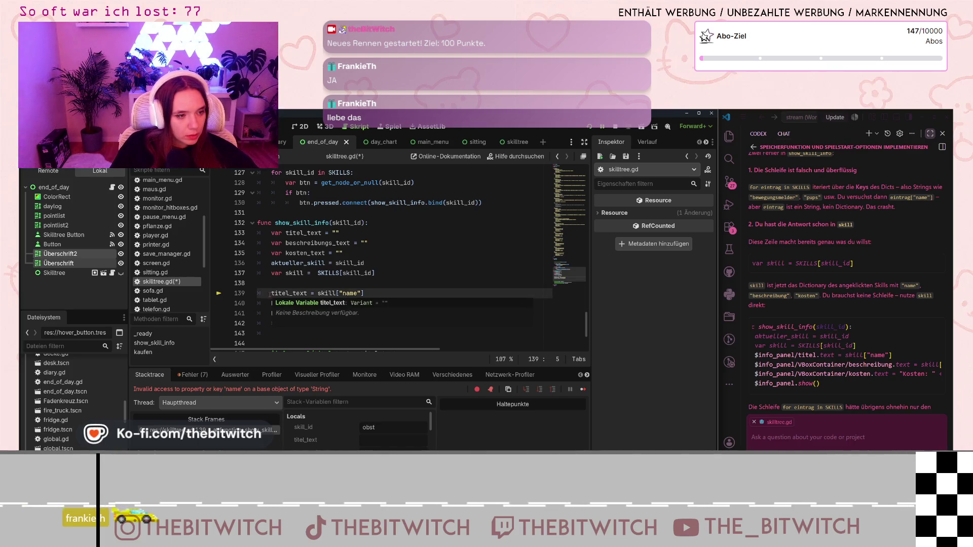
mouse_move(305, 263)
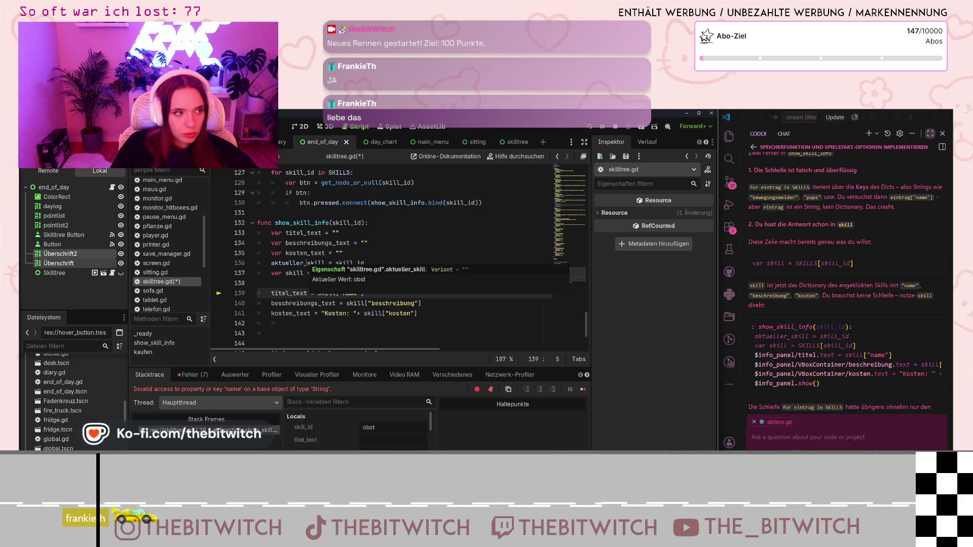
mouse_move(886, 382)
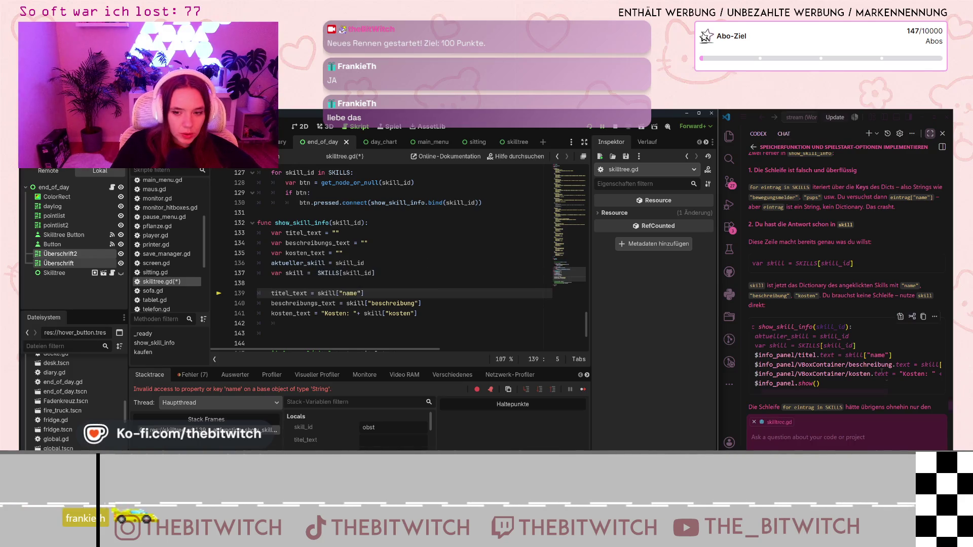
scroll(296, 276, "down", 2)
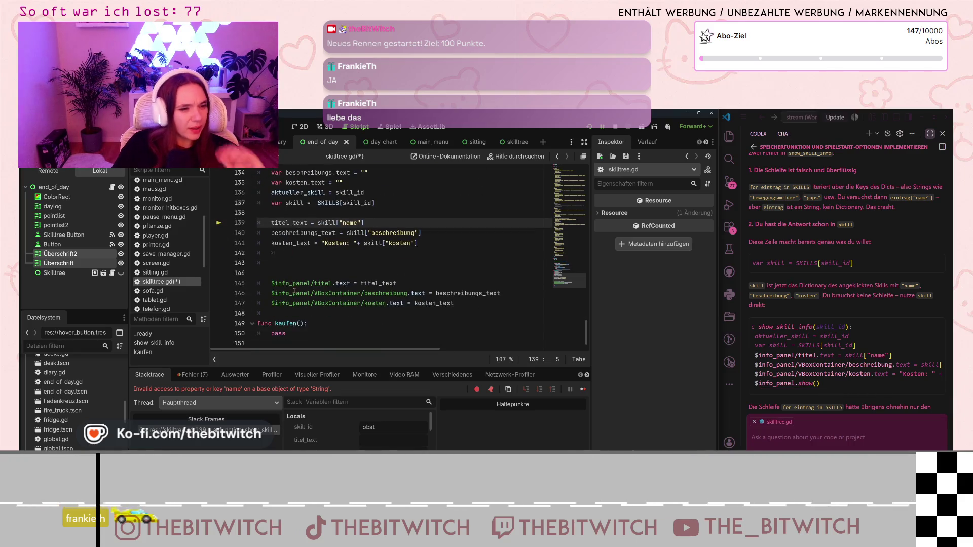
left_click(407, 293)
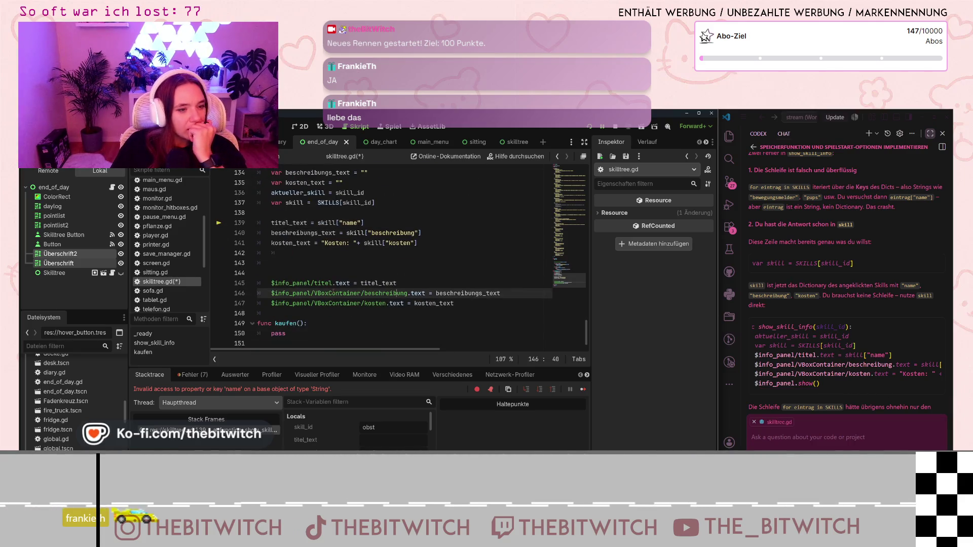
left_click_drag(417, 243, 349, 202)
left_click(382, 263)
left_click_drag(417, 243, 215, 222)
key("BackSpace")
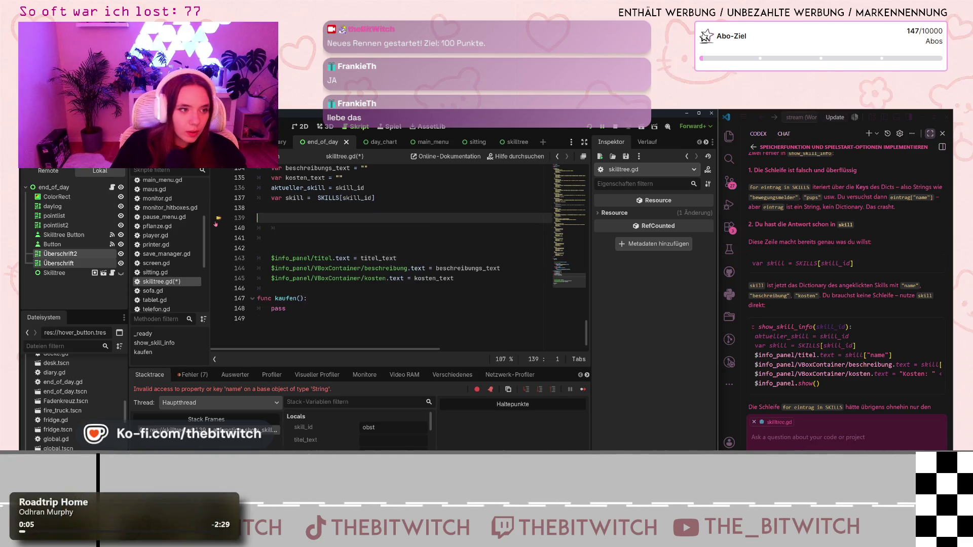
scroll(250, 218, "up", 1)
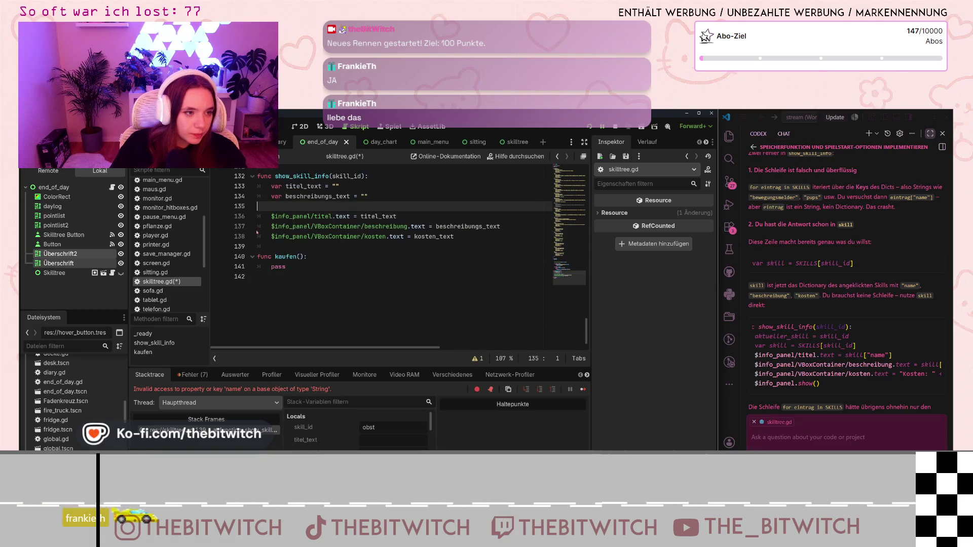
key("shift+Up")
key("shift+Up")
key("shift+Up")
left_click(245, 247)
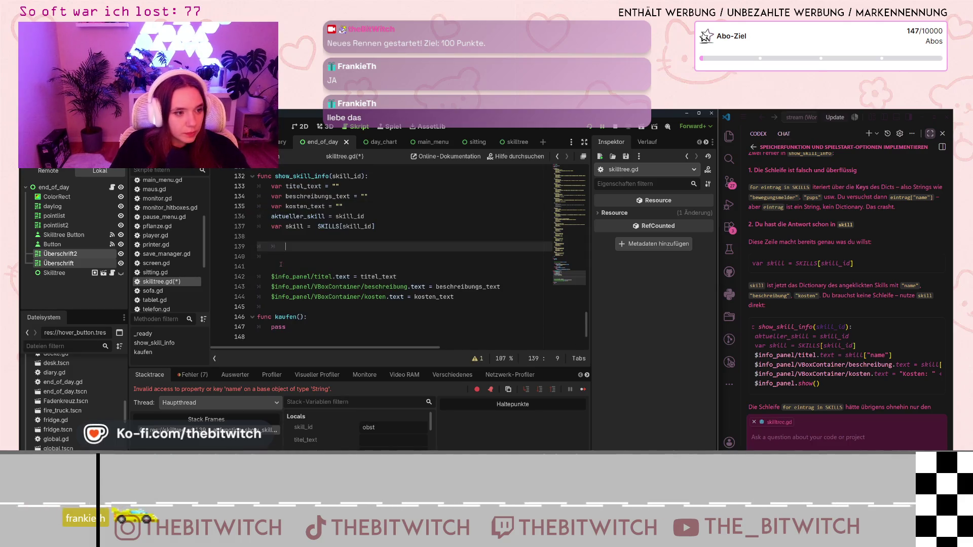
left_click(263, 255)
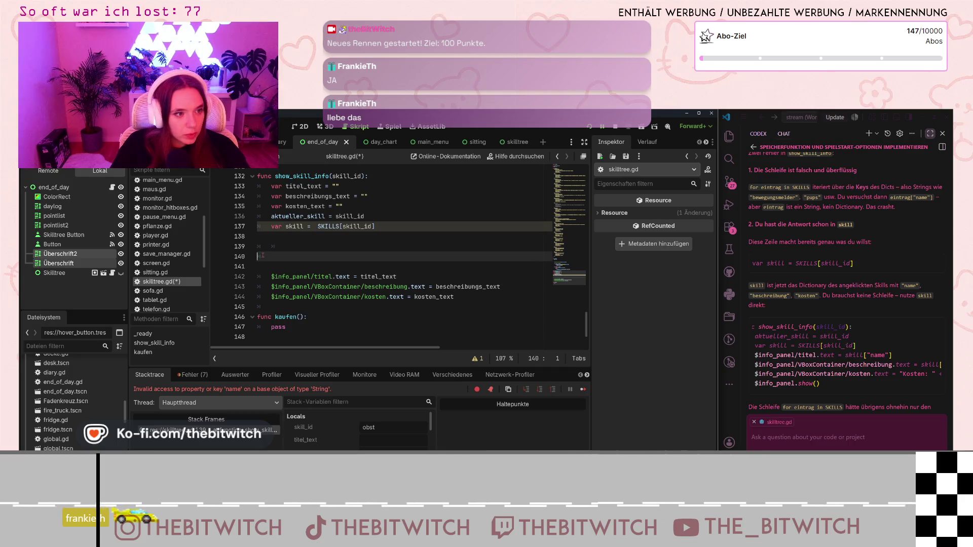
key("BackSpace")
key("BackSpace")
key("BackSpace")
key("Delete")
- Set the title label to skill["name"] and the description label to skill["beschreibung"]
left_click(361, 246)
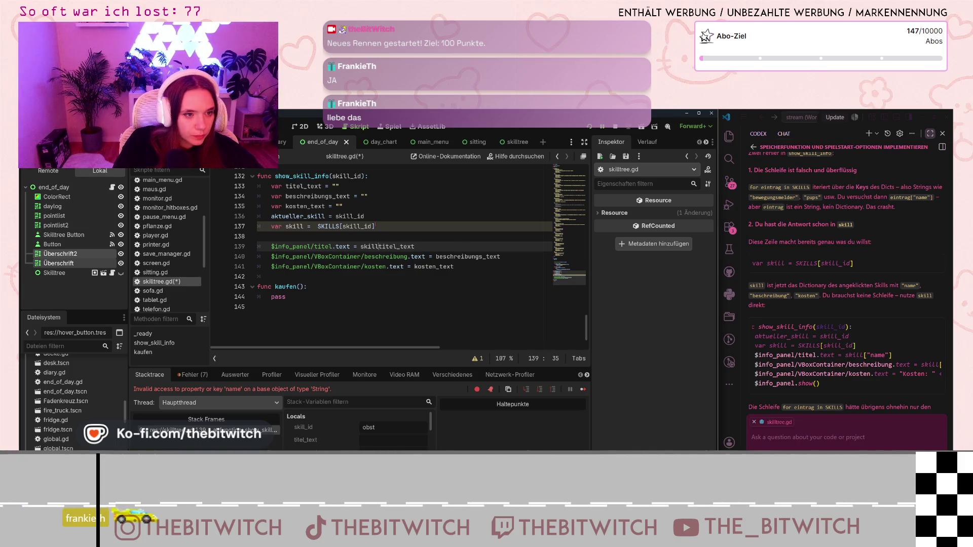
type("(")
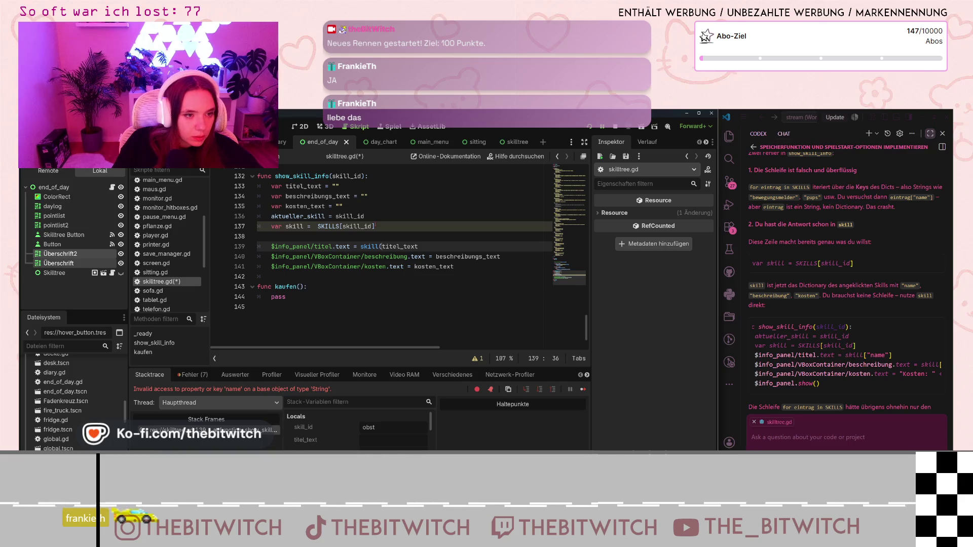
key("BackSpace")
type("[")
scroll(375, 225, "up", 1)
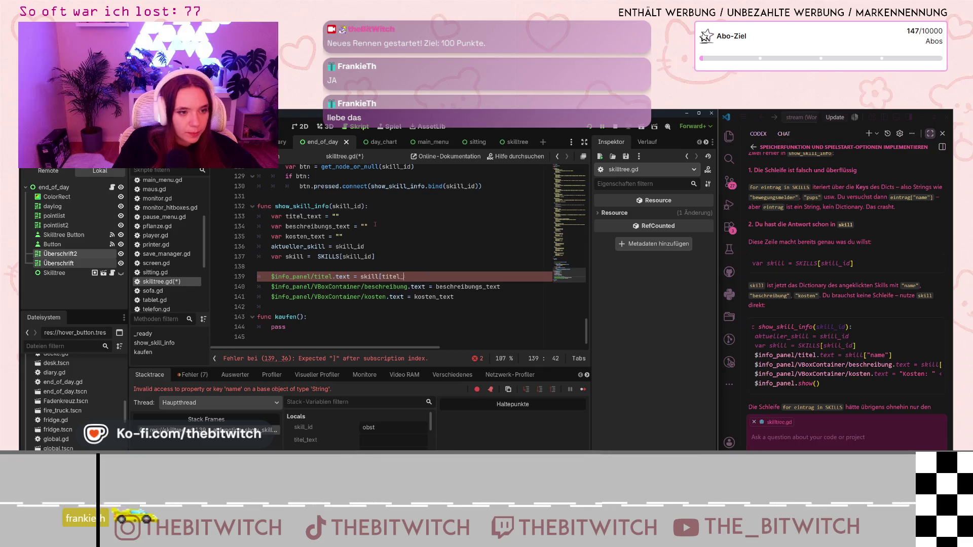
type("\"name")
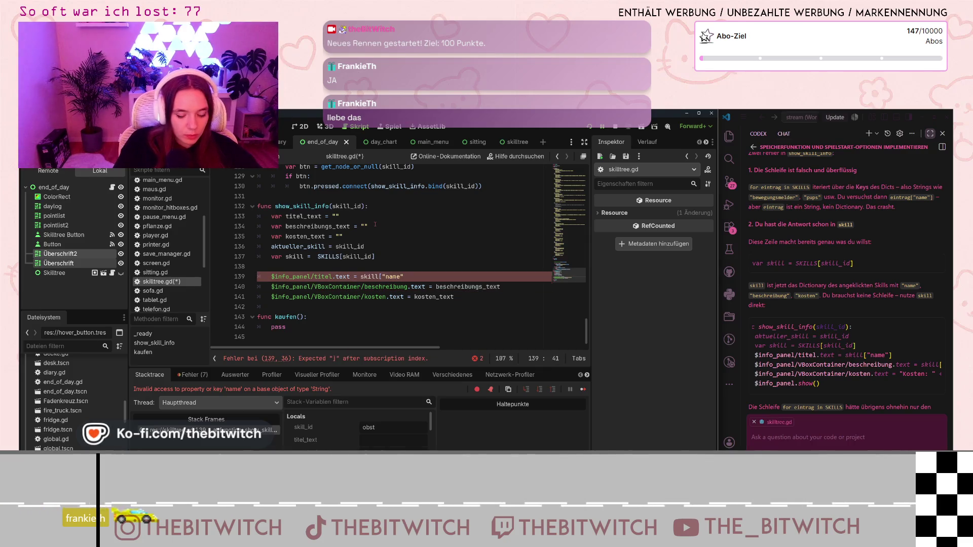
type("\"]")
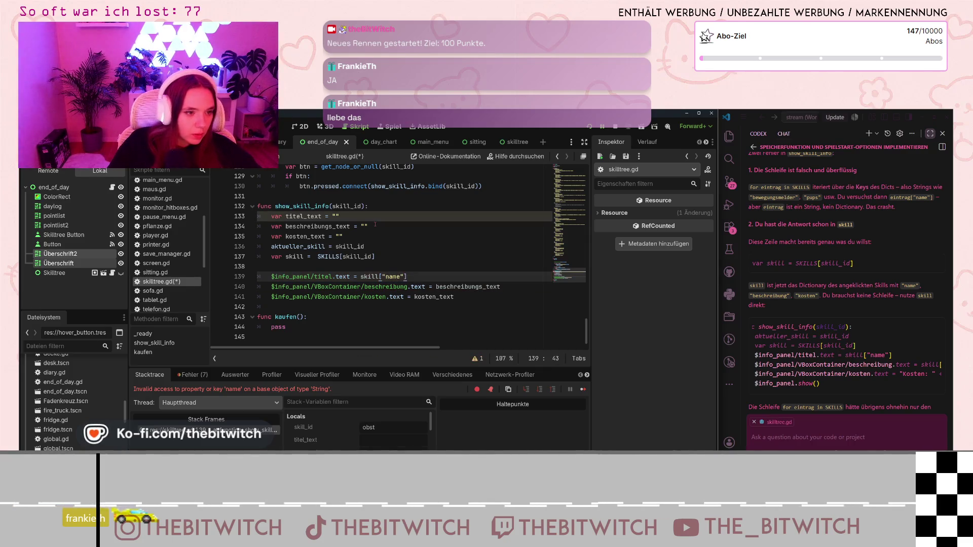
left_click(417, 287)
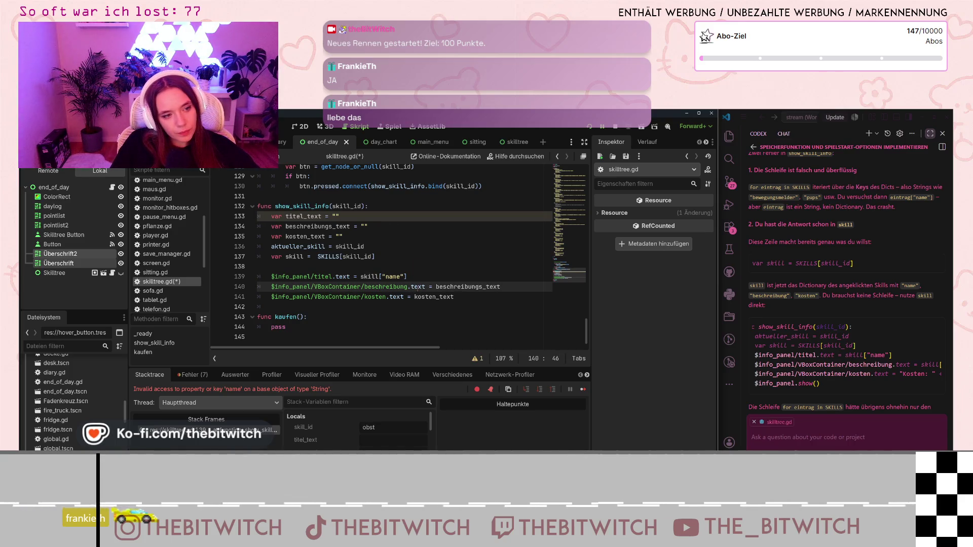
left_click(434, 287)
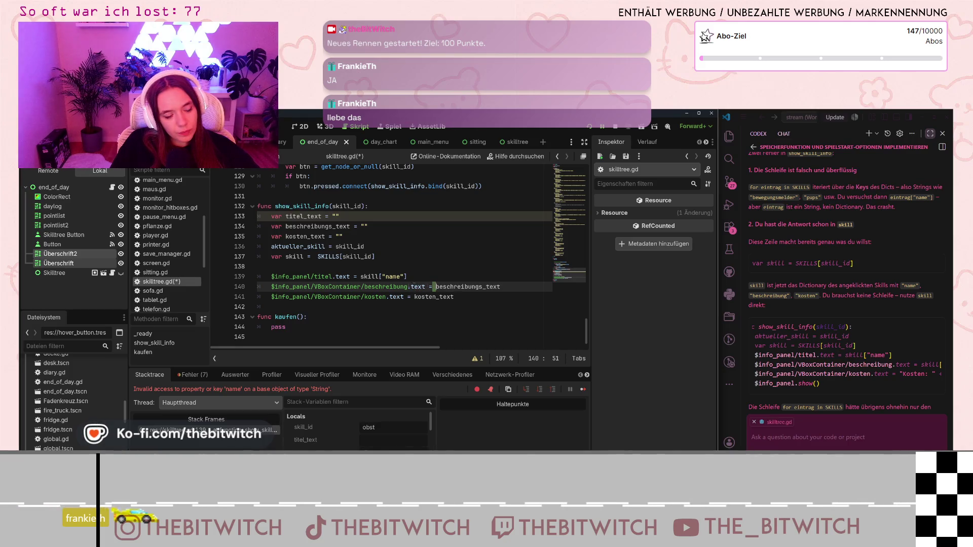
left_click_drag(360, 277, 527, 285)
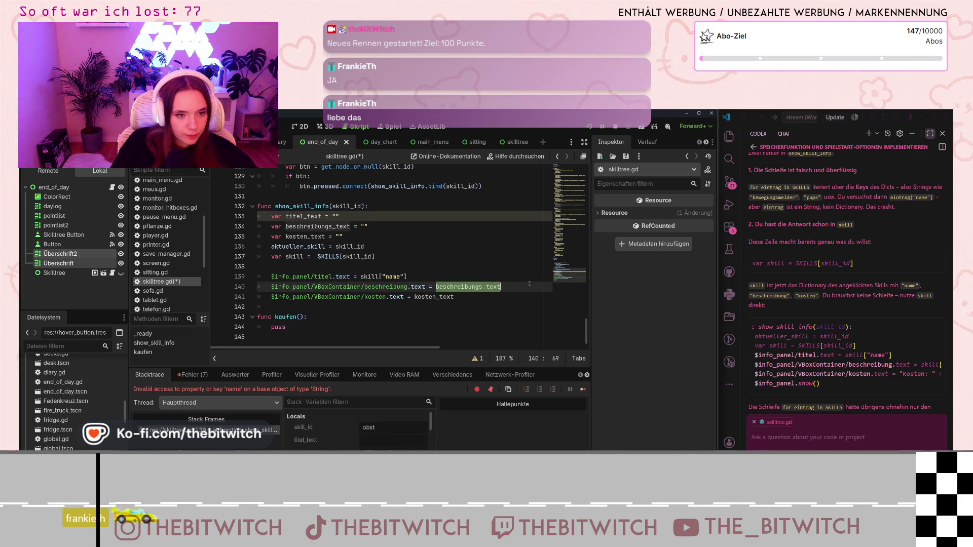
type("skill[\"name\"]")
left_click(468, 287)
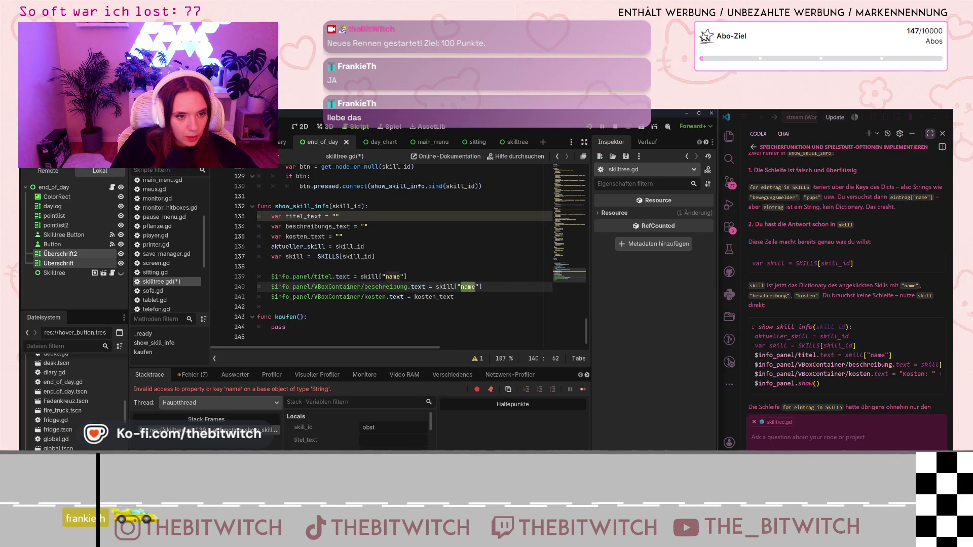
type("beschrei")
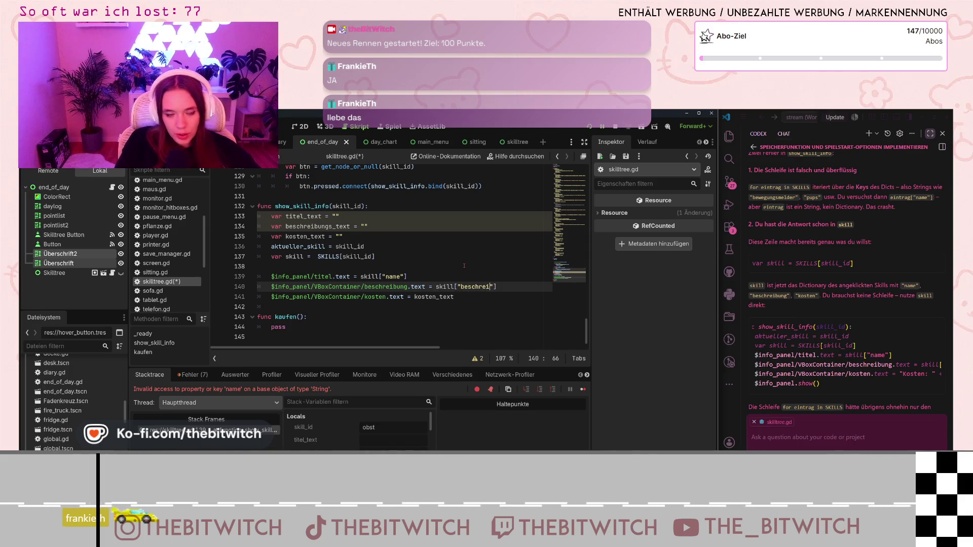
type("bung")
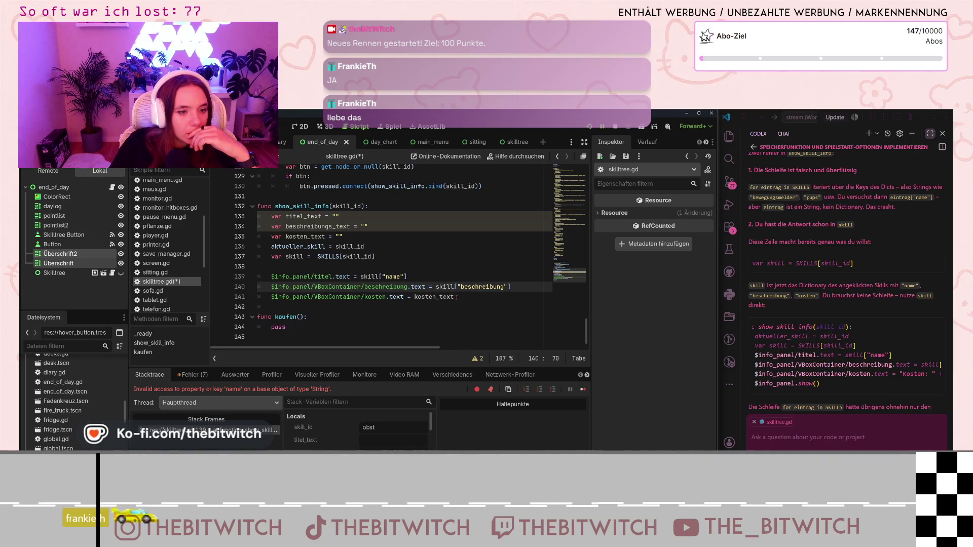
- Set the cost label to "Kosten: " + skill["kosten"] and start a new line below it
double_click(434, 297)
type("skill[\"name\"]")
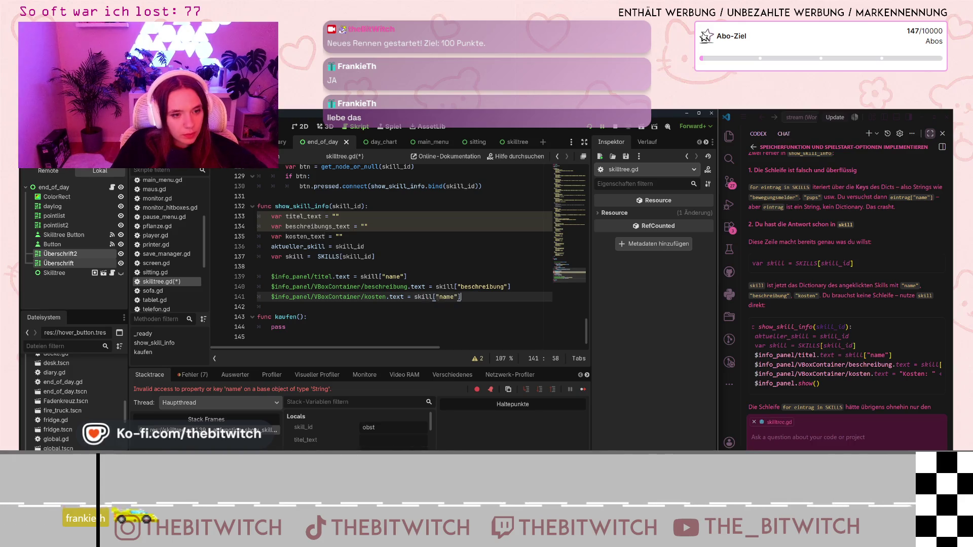
double_click(446, 297)
type("koste")
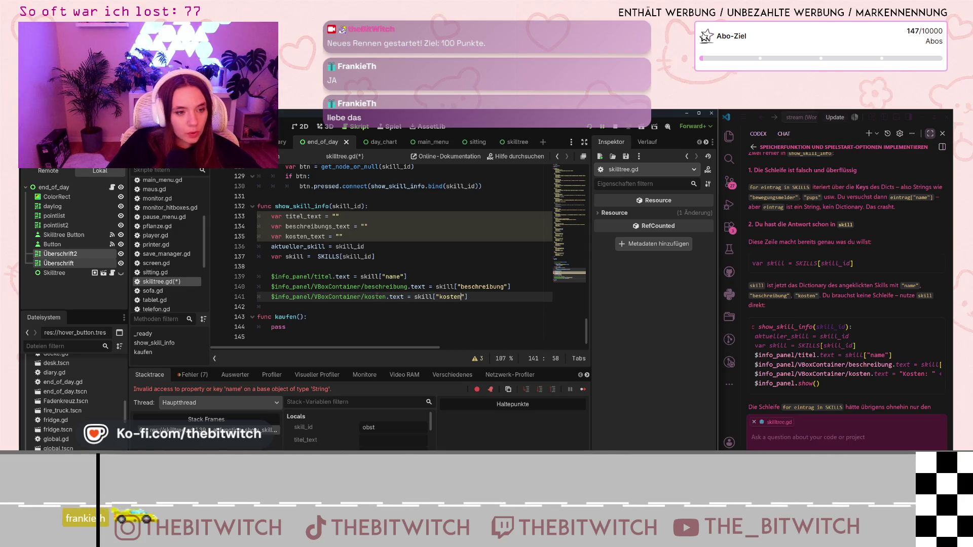
left_click(418, 298)
type("\"Kosten: \"")
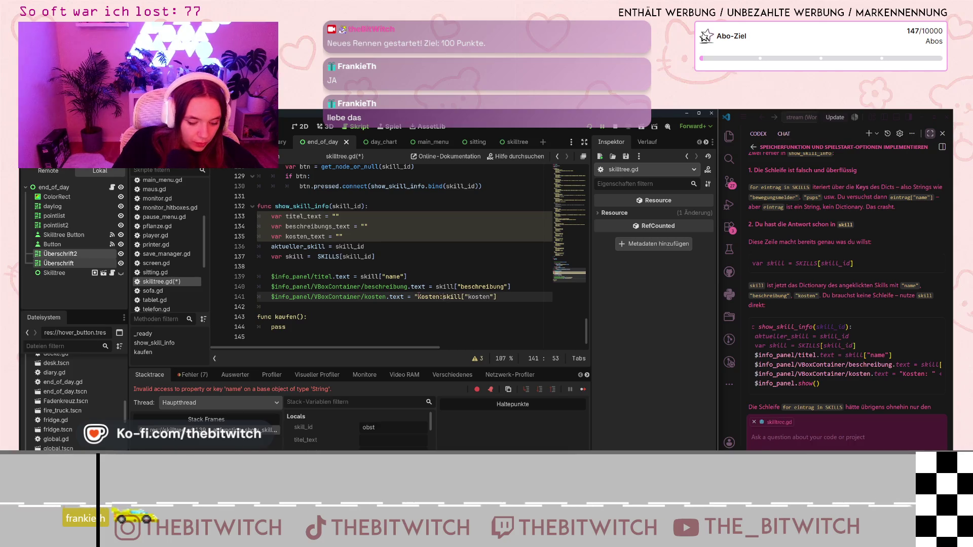
type(" +")
scroll(393, 303, "up", 1)
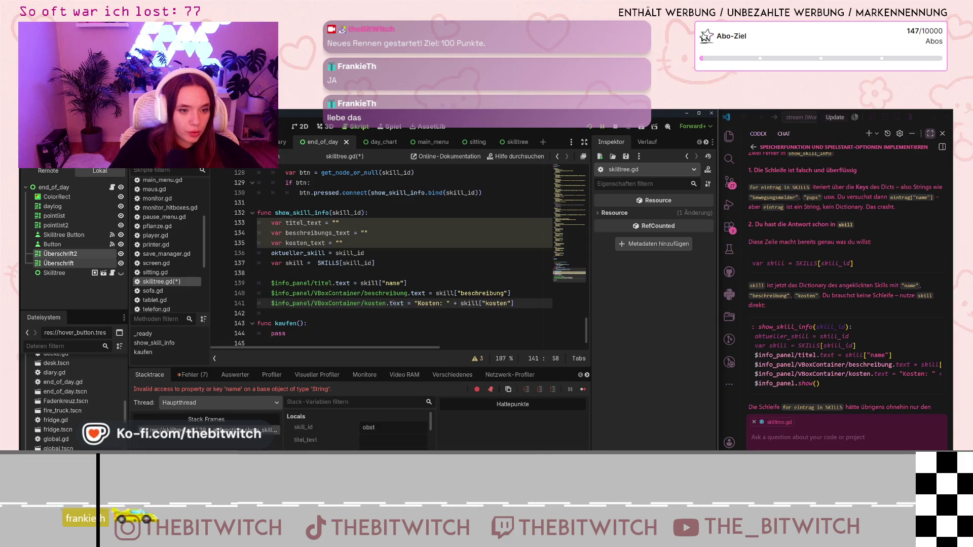
left_click(468, 272)
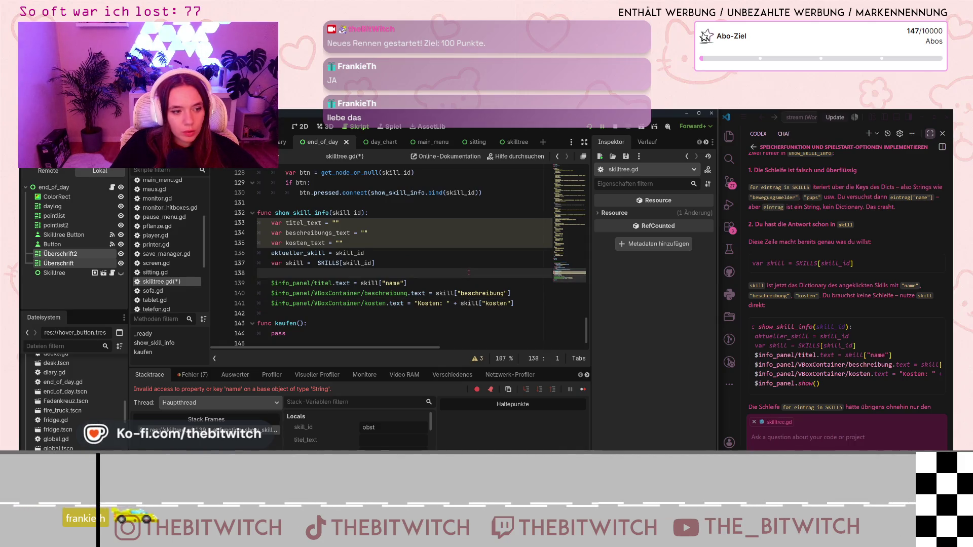
scroll(469, 272, "down", 1)
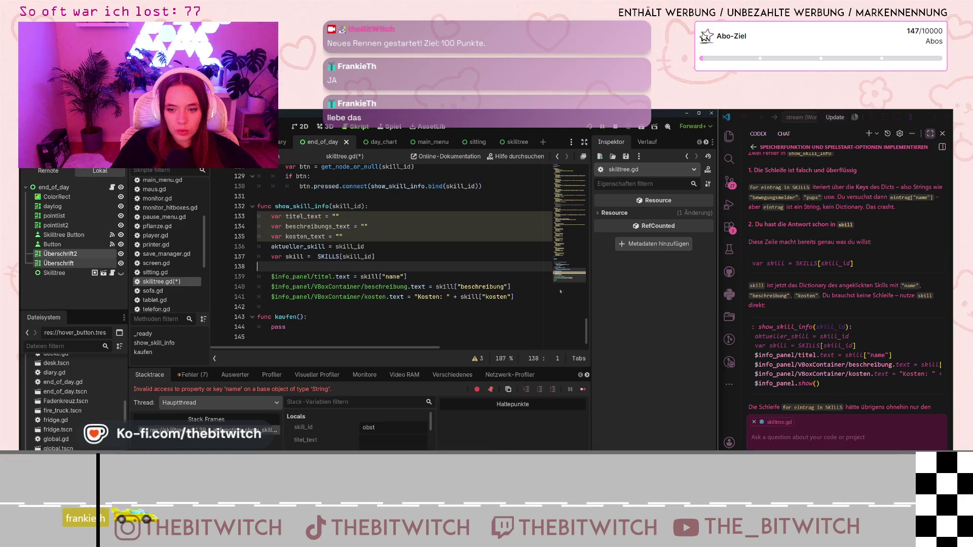
left_click(385, 306)
key("Return")
key("Return")
- End show_skill_info with $info_panel.show()
key("Up")
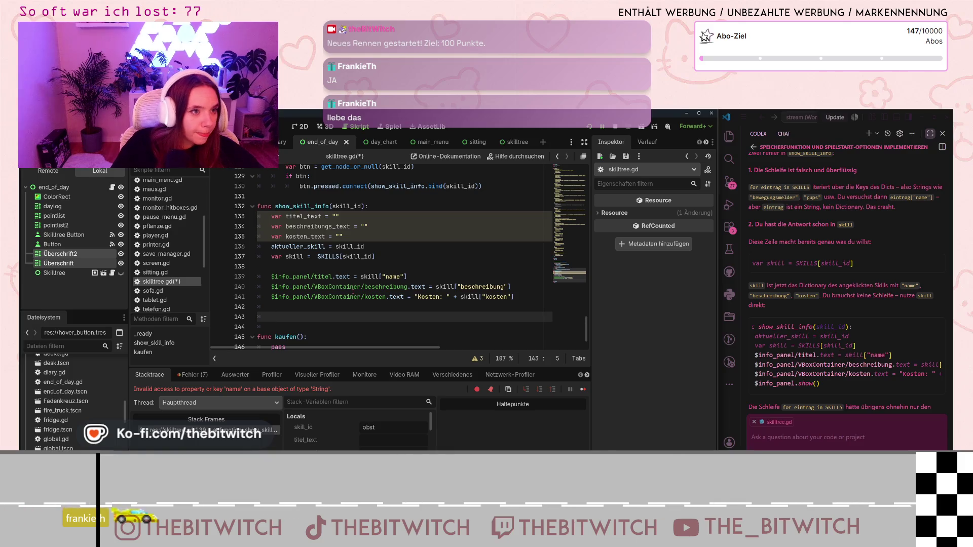
left_click(507, 142)
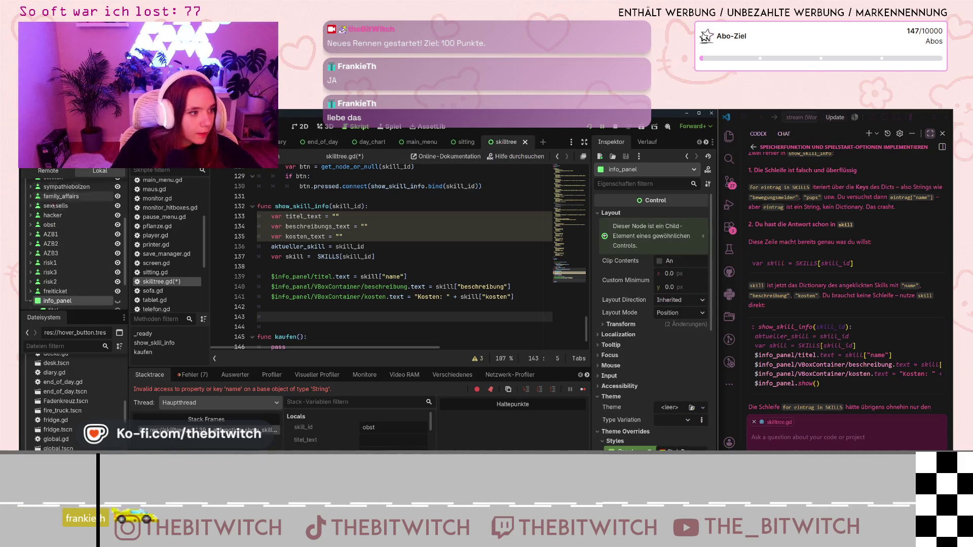
scroll(56, 246, "down", 3)
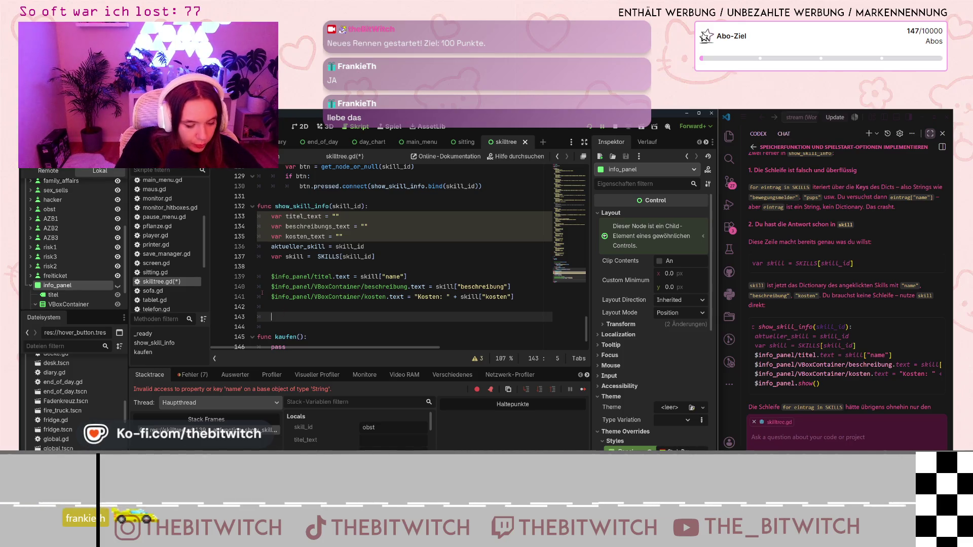
type("info_panel")
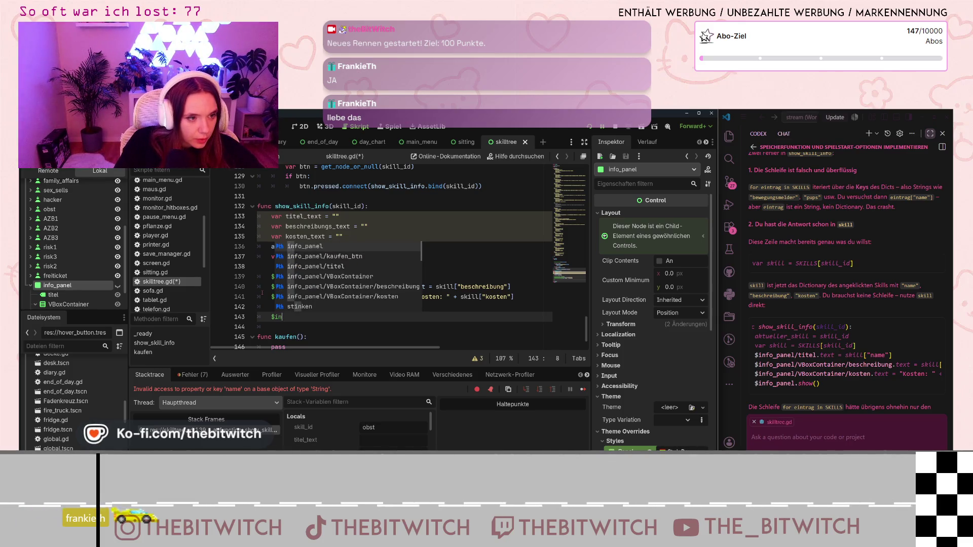
type(".sho")
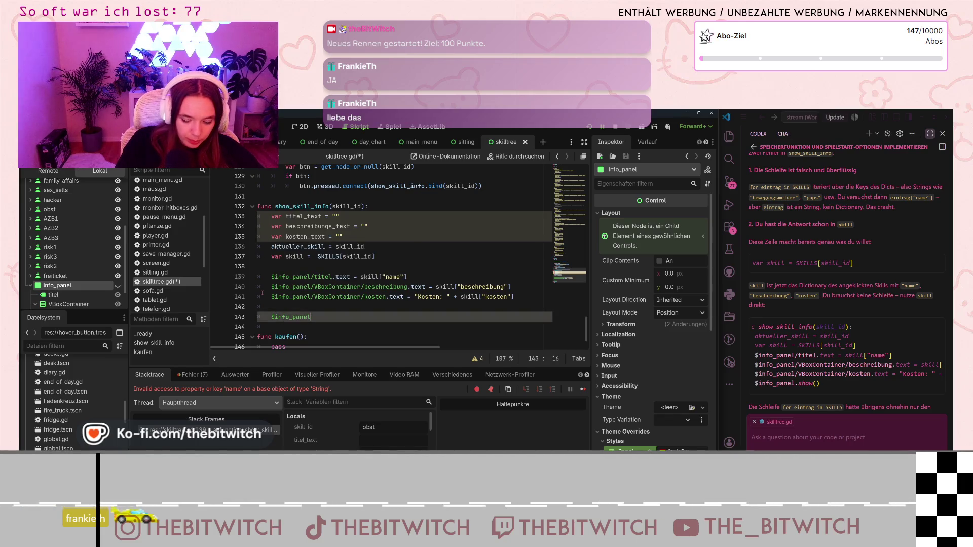
type("w(")
key("Return")
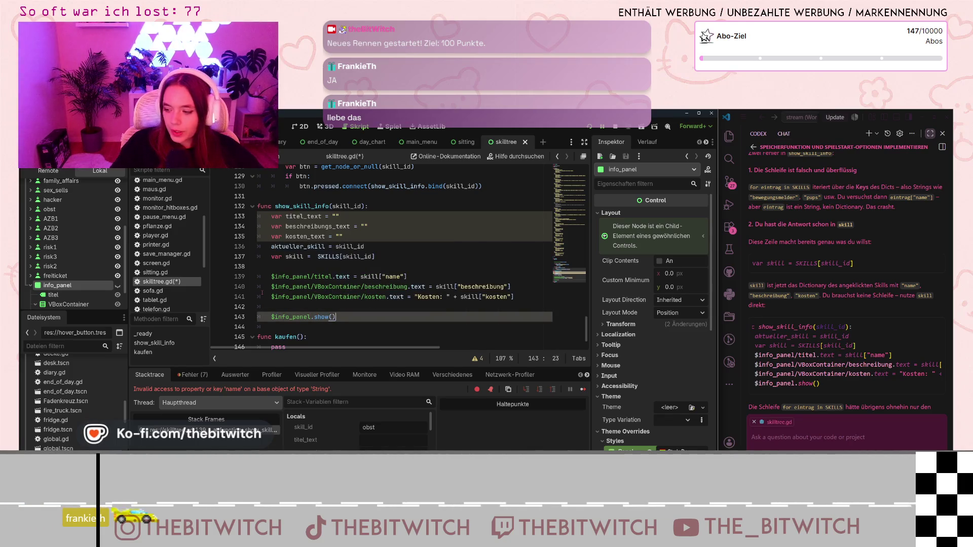
- Save skilltree.gd and stop the running game
key("Up")
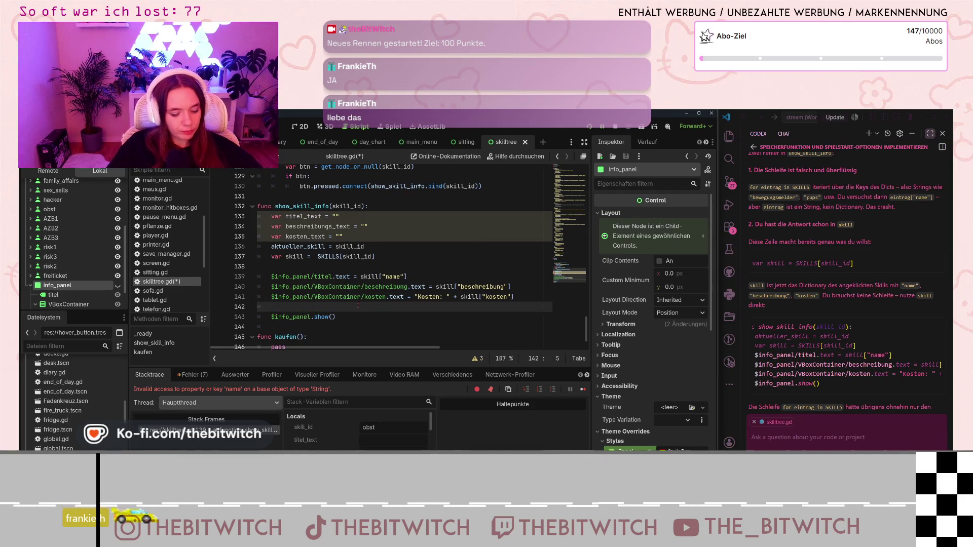
key("ctrl+s")
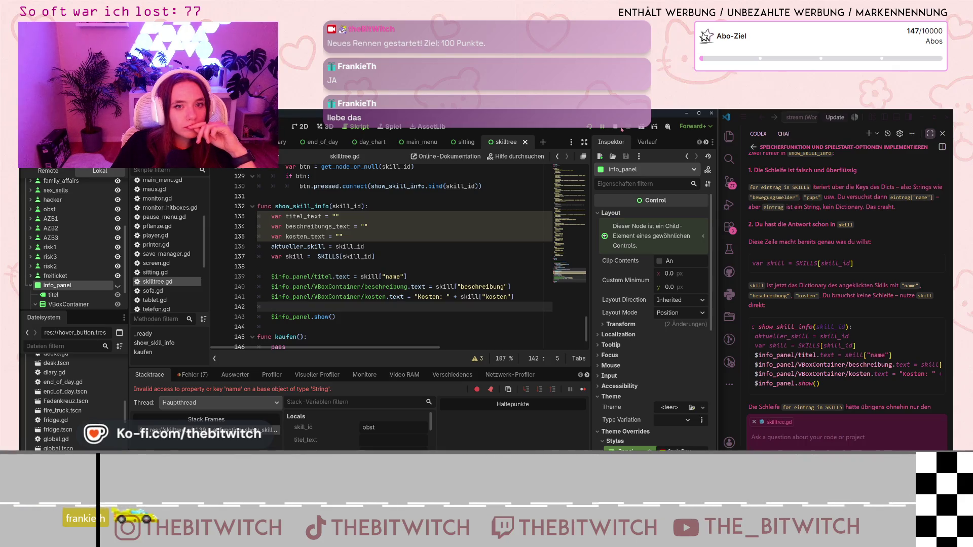
left_click(615, 126)
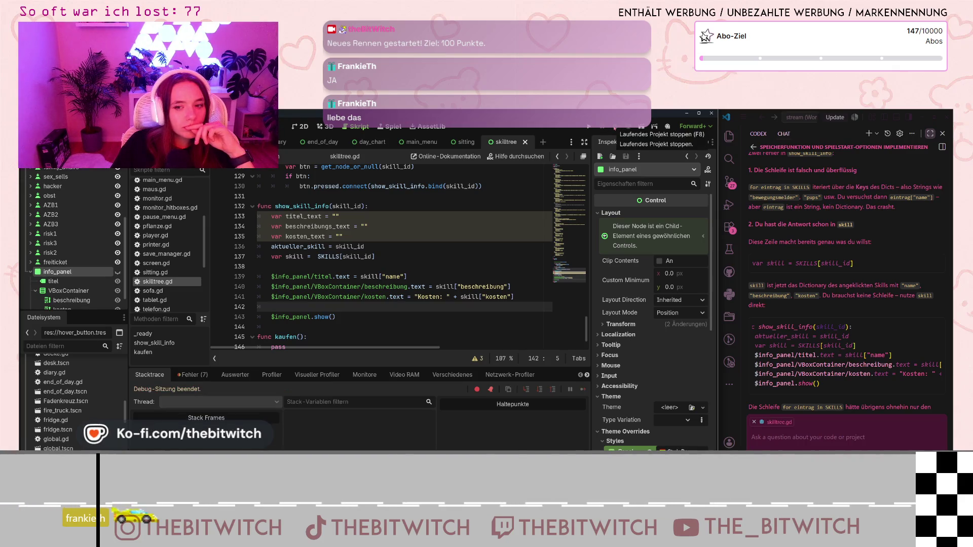
- Relaunch the game, start a new save, sleep on the sofa, open Skilltree and select Puuups
left_click(588, 127)
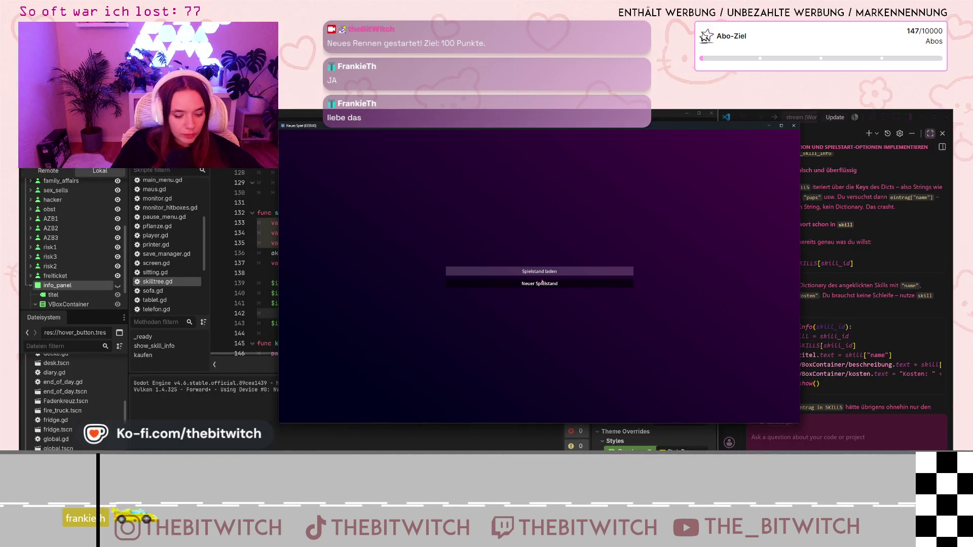
left_click(542, 282)
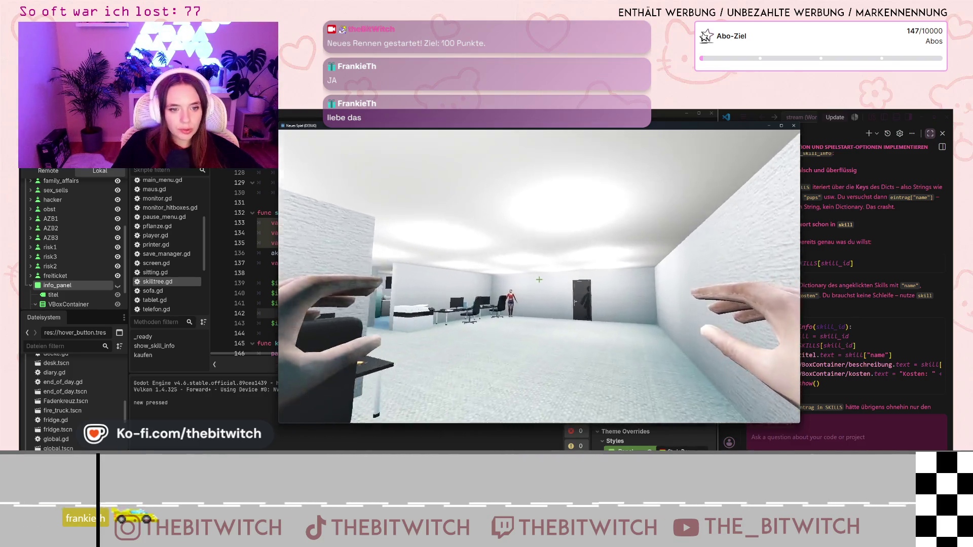
key("w")
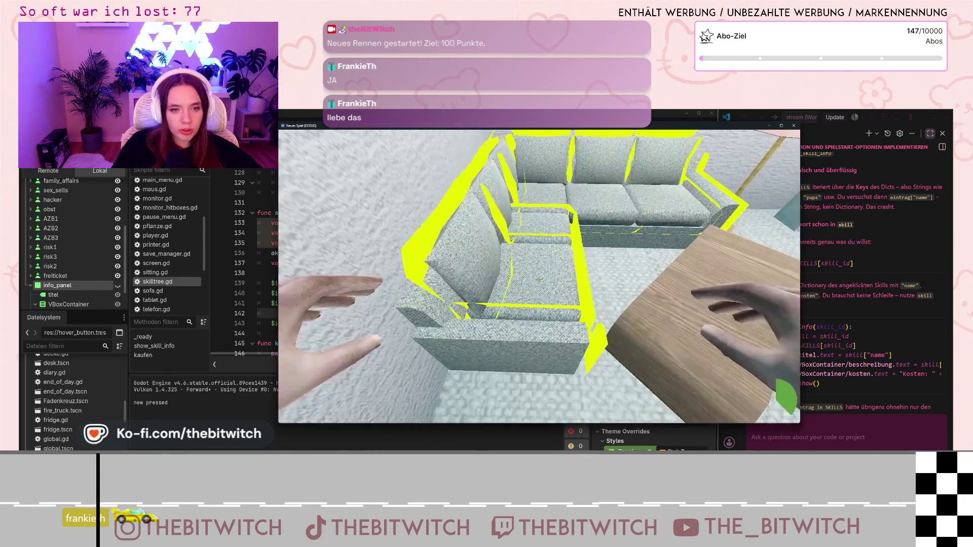
key("e")
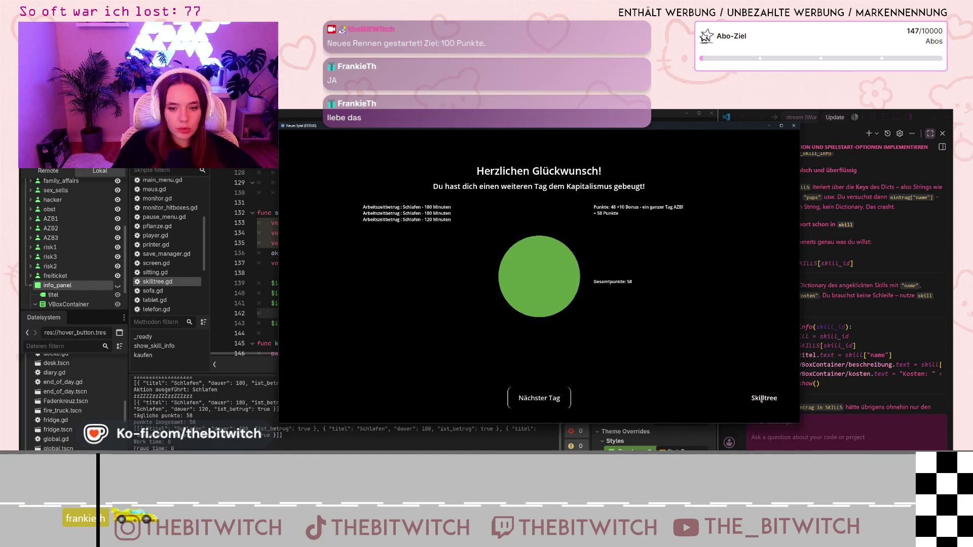
left_click(764, 398)
left_click(583, 197)
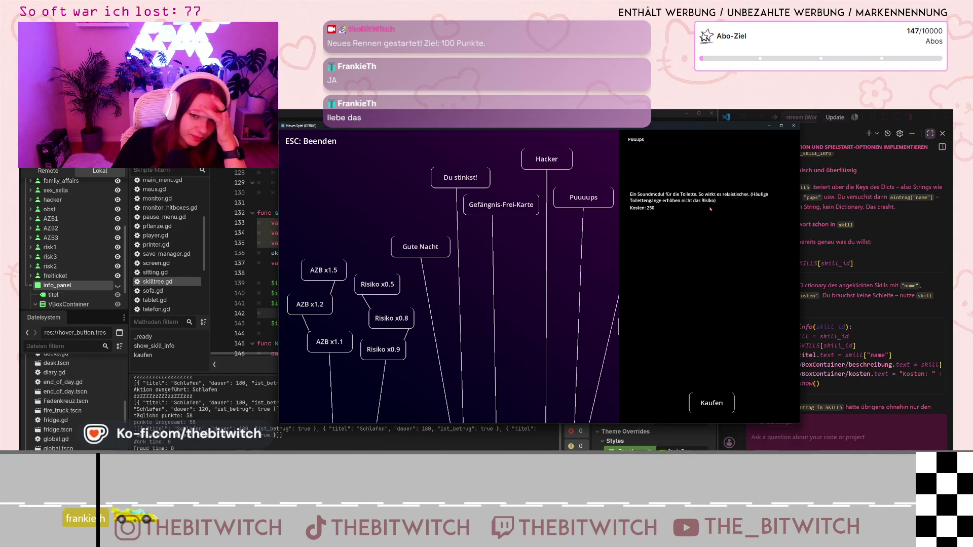
left_click(726, 404)
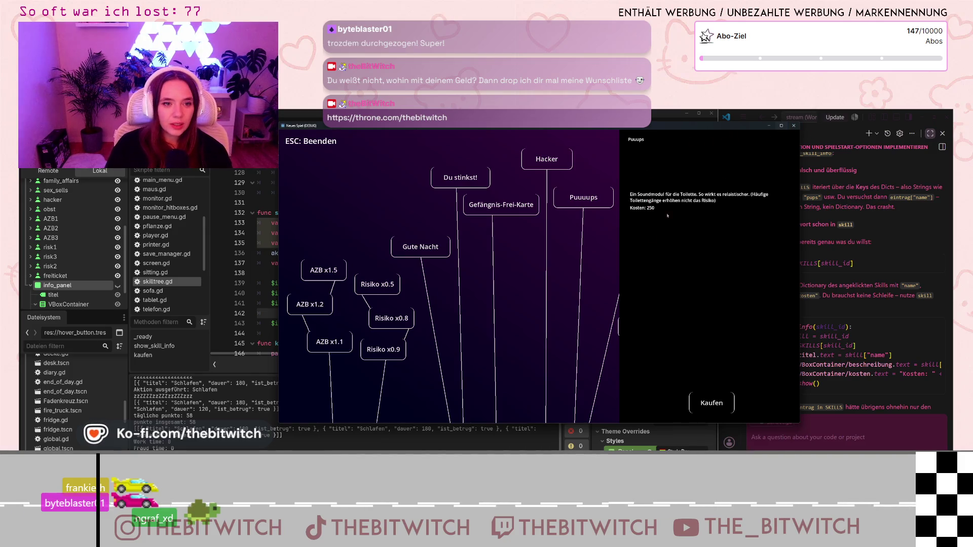
- Check the info panel for Gefängnis-Frei-Karte, Du stinkst!, Gute Nacht, Risiko x0.9, AZB x1.5 and Risiko x0.5
left_click(501, 204)
left_click(460, 177)
left_click(425, 247)
left_click(383, 350)
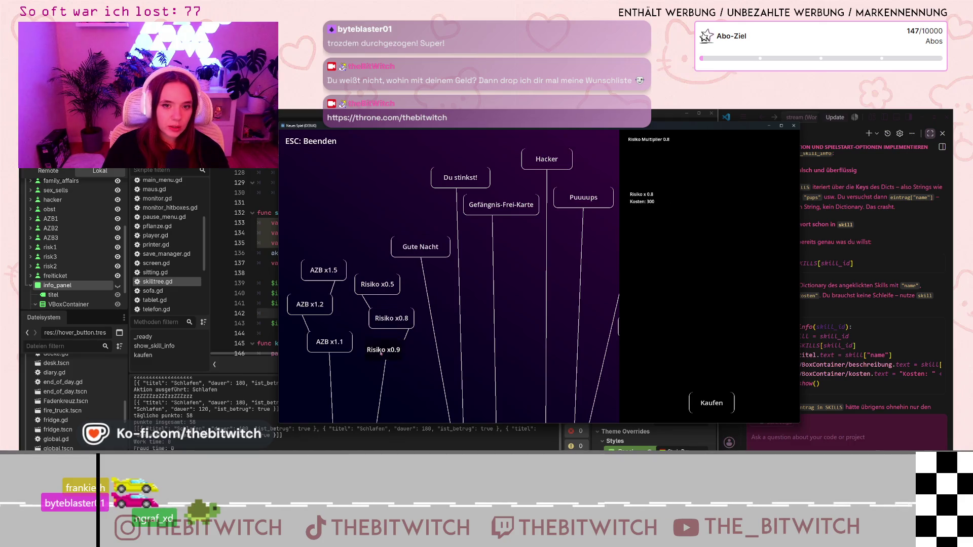
left_click(323, 270)
left_click(383, 350)
left_click(377, 284)
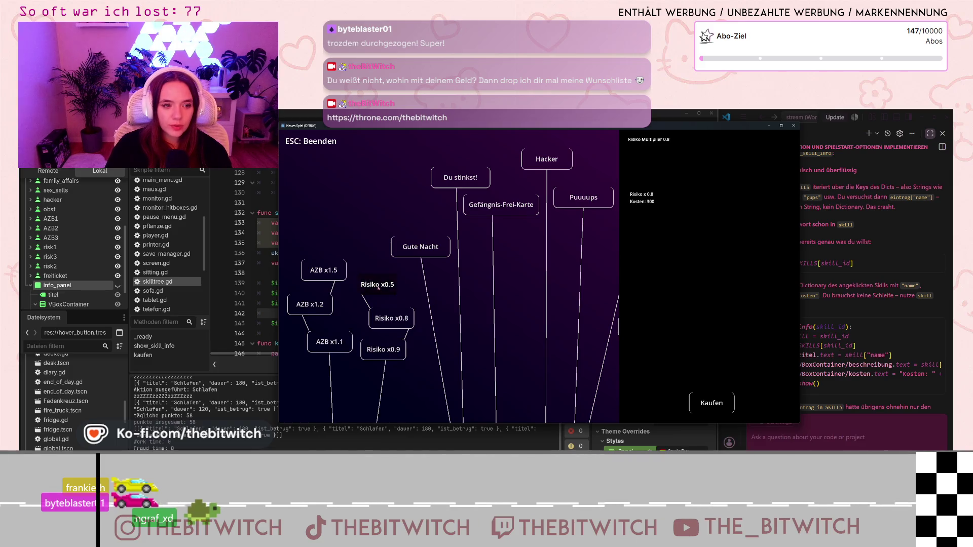
- Try buying Risiko x0.8, recheck Risiko x0.5 and Gute Nacht, then close the game and save
left_click(711, 403)
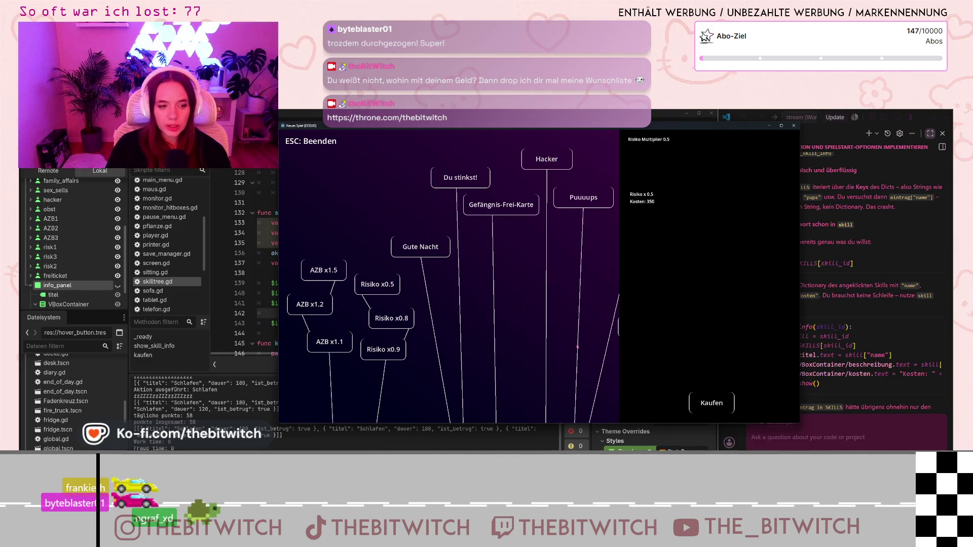
left_click(400, 325)
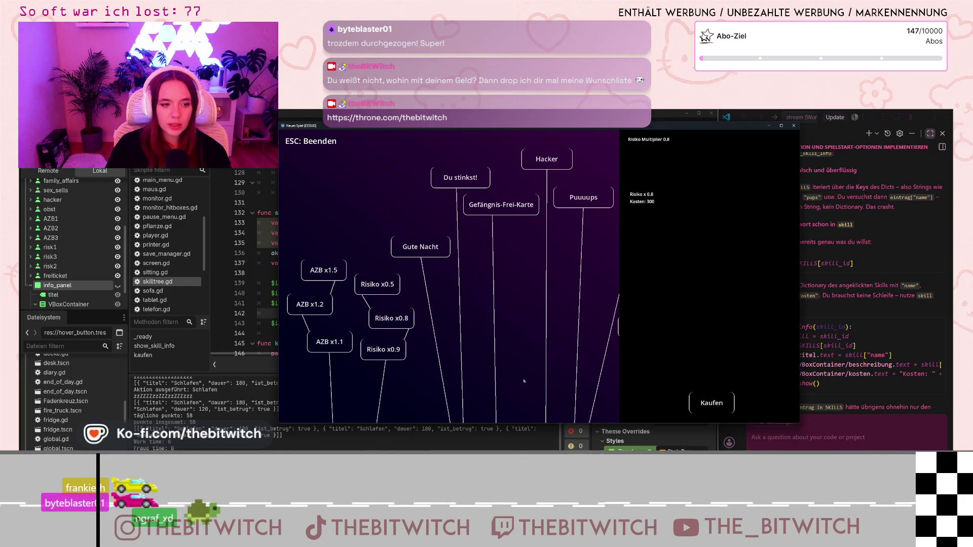
left_click(712, 403)
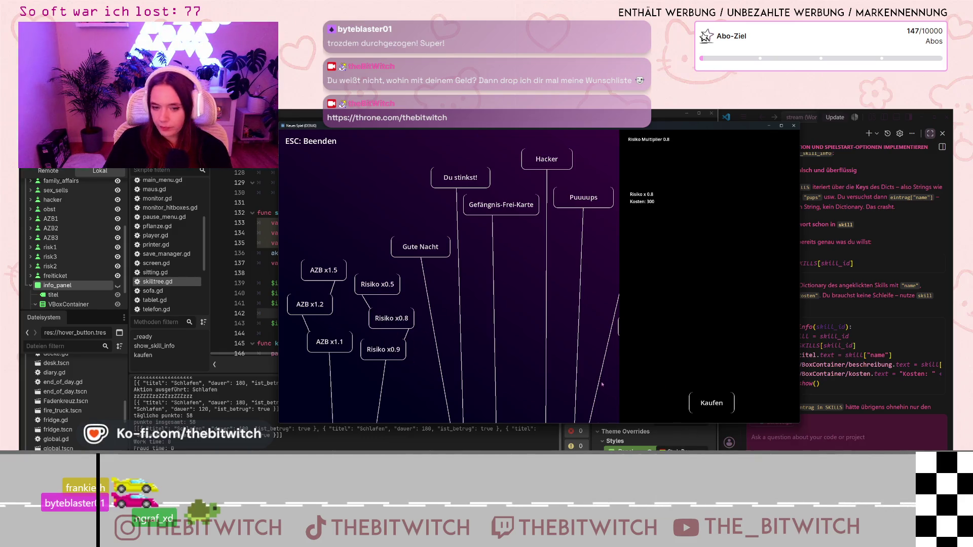
left_click(711, 402)
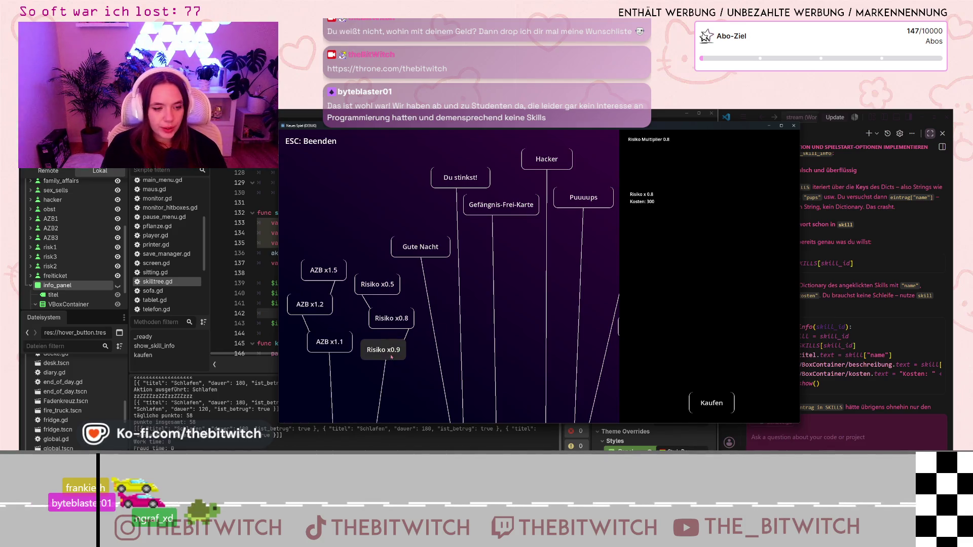
left_click(379, 284)
left_click(429, 248)
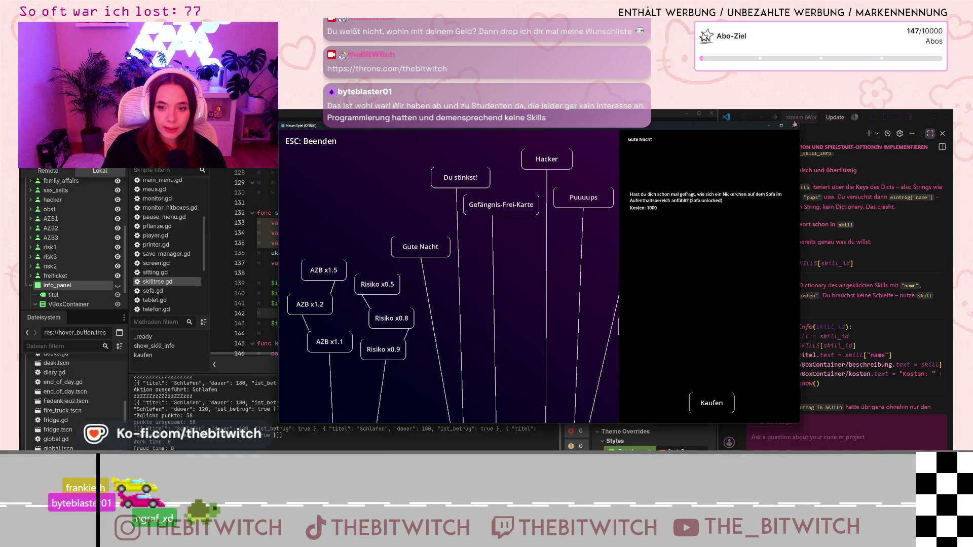
left_click(794, 126)
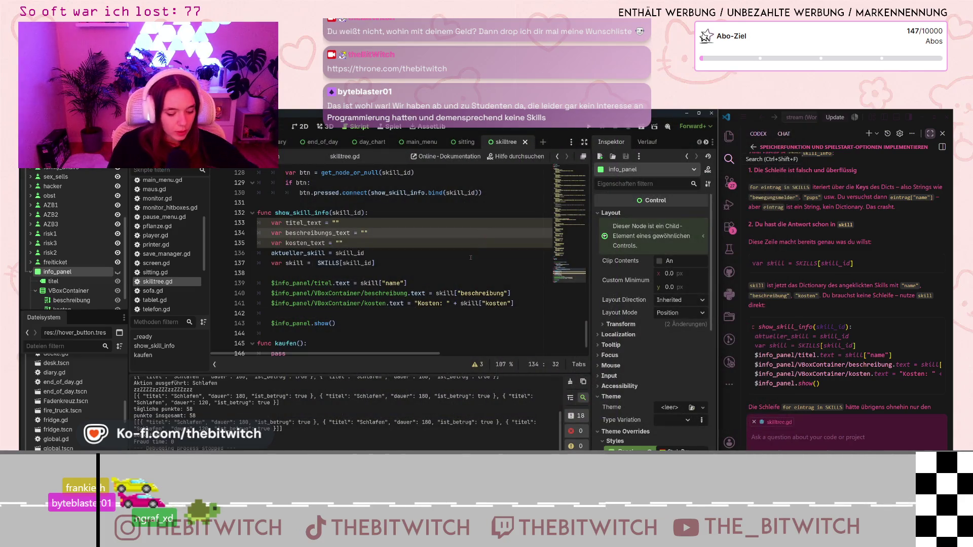
key("ctrl+s")
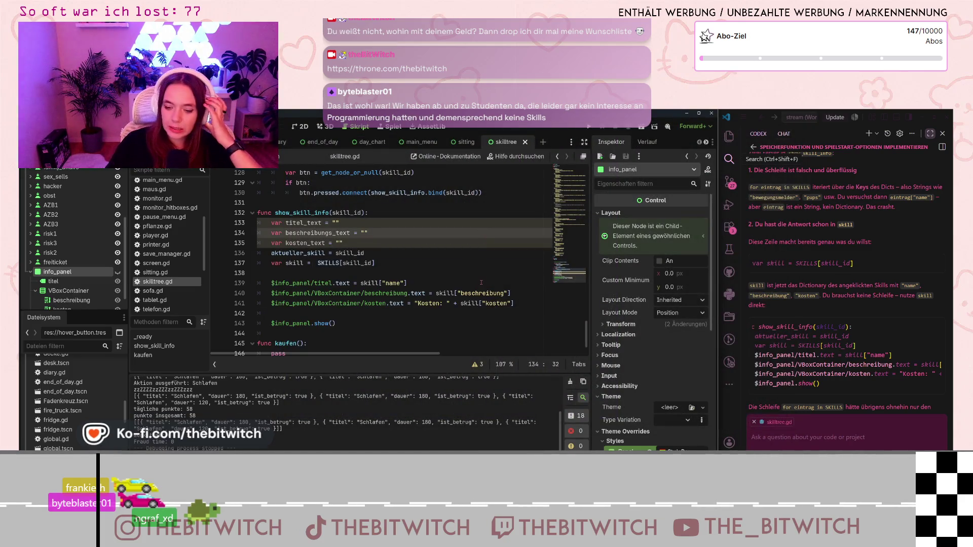